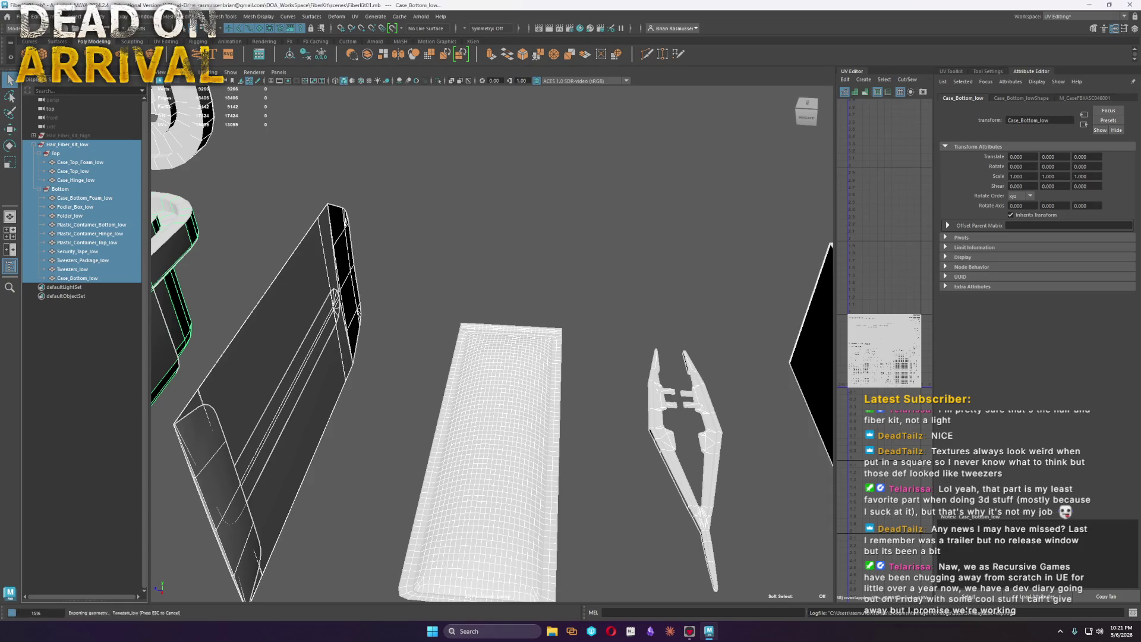
# Dismiss the Warnings and Errors report and save the Maya scene as FiberKit01.mb
pyautogui.click(590, 216)
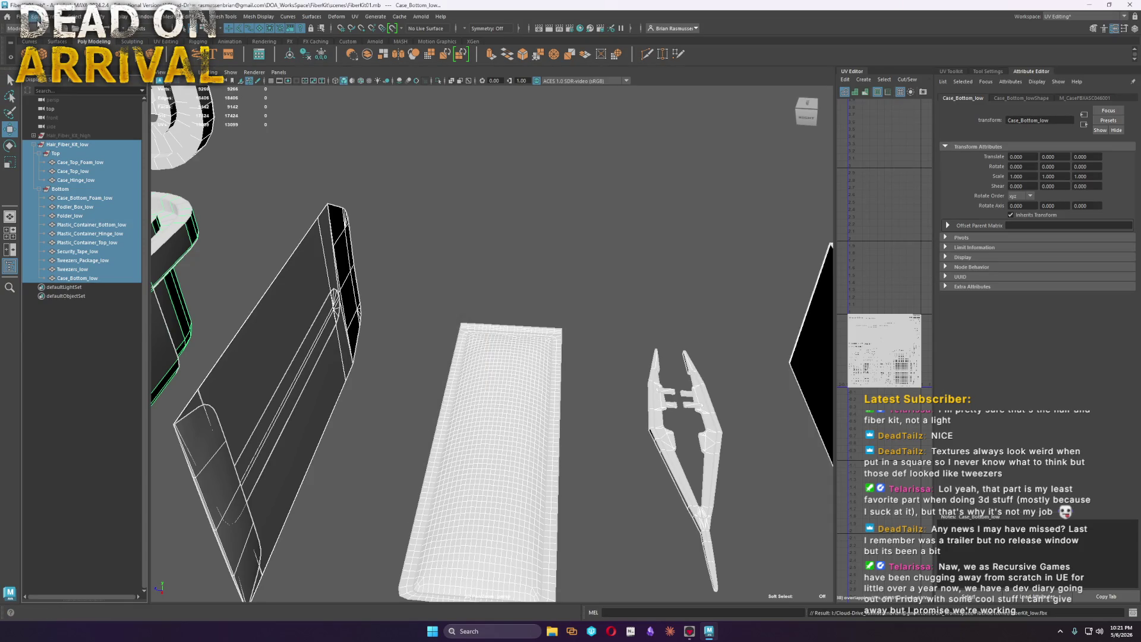
pyautogui.click(14, 16)
pyautogui.click(46, 52)
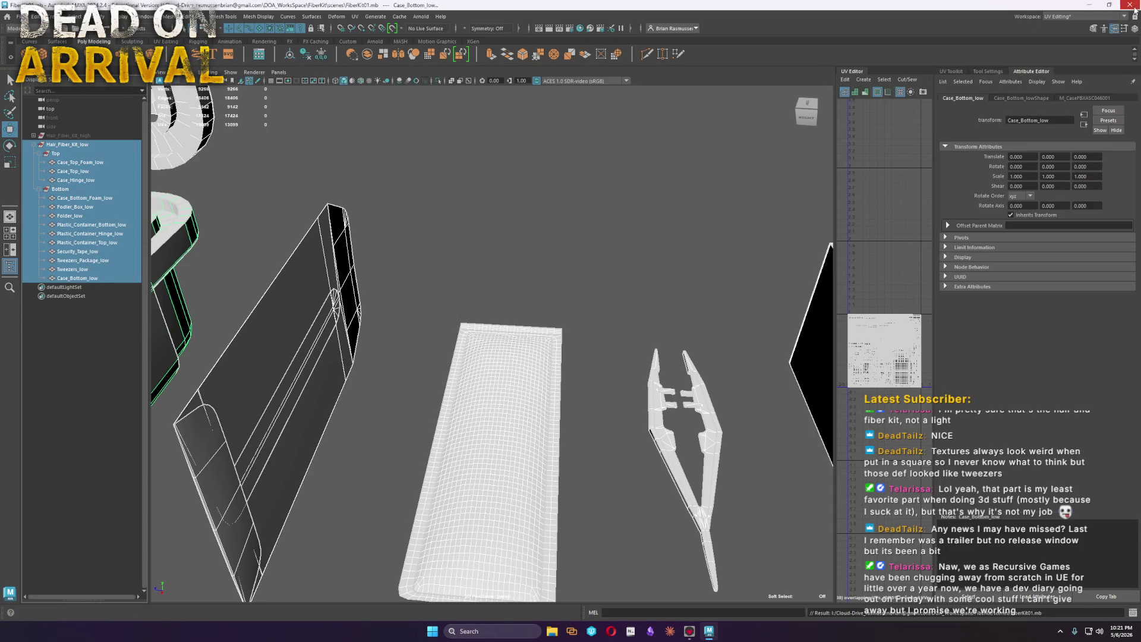
pyautogui.scroll(-2, 712, 350)
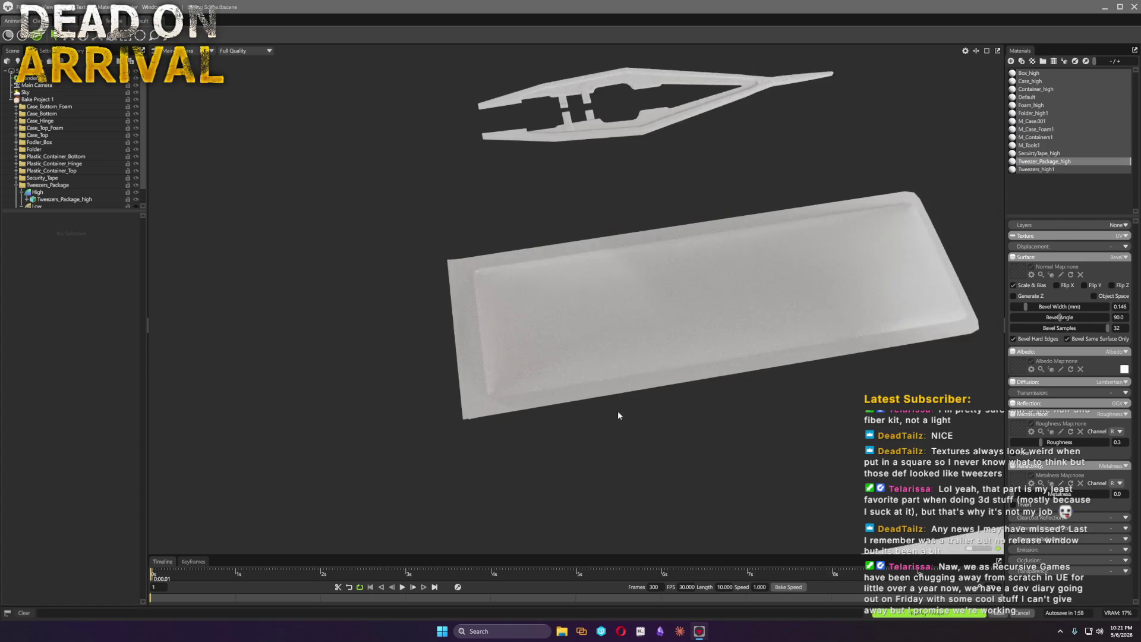
# Raise the Tweezers_high1 Bevel Width to about 1.9 and check the rounded edges from several angles
pyautogui.moveTo(620, 413)
pyautogui.mouseDown()
pyautogui.moveTo(687, 432)
pyautogui.moveTo(682, 417)
pyautogui.mouseUp()
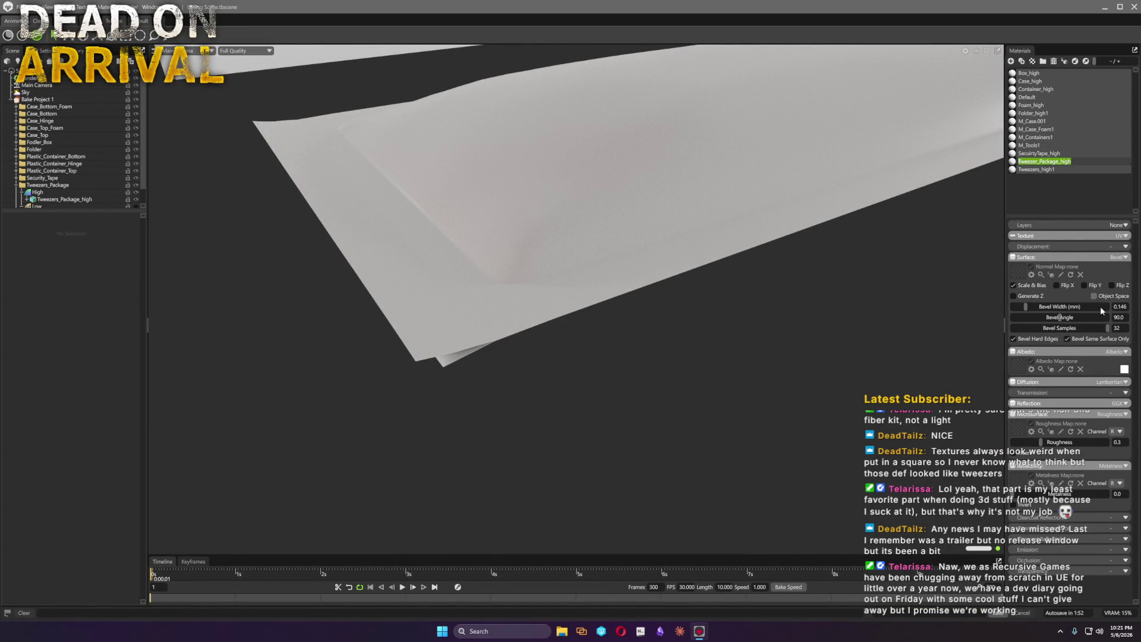
pyautogui.moveTo(1029, 310); pyautogui.dragTo(1137, 300)
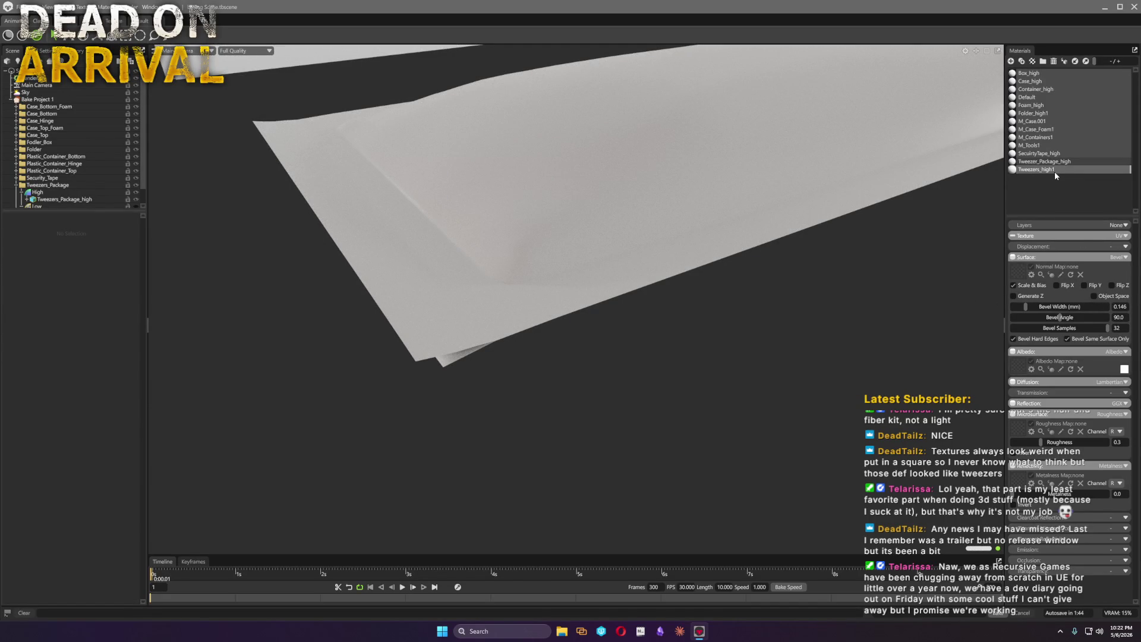
pyautogui.moveTo(728, 330)
pyautogui.mouseDown()
pyautogui.moveTo(504, 341)
pyautogui.moveTo(360, 311)
pyautogui.moveTo(619, 414)
pyautogui.moveTo(505, 349)
pyautogui.moveTo(791, 434)
pyautogui.mouseUp()
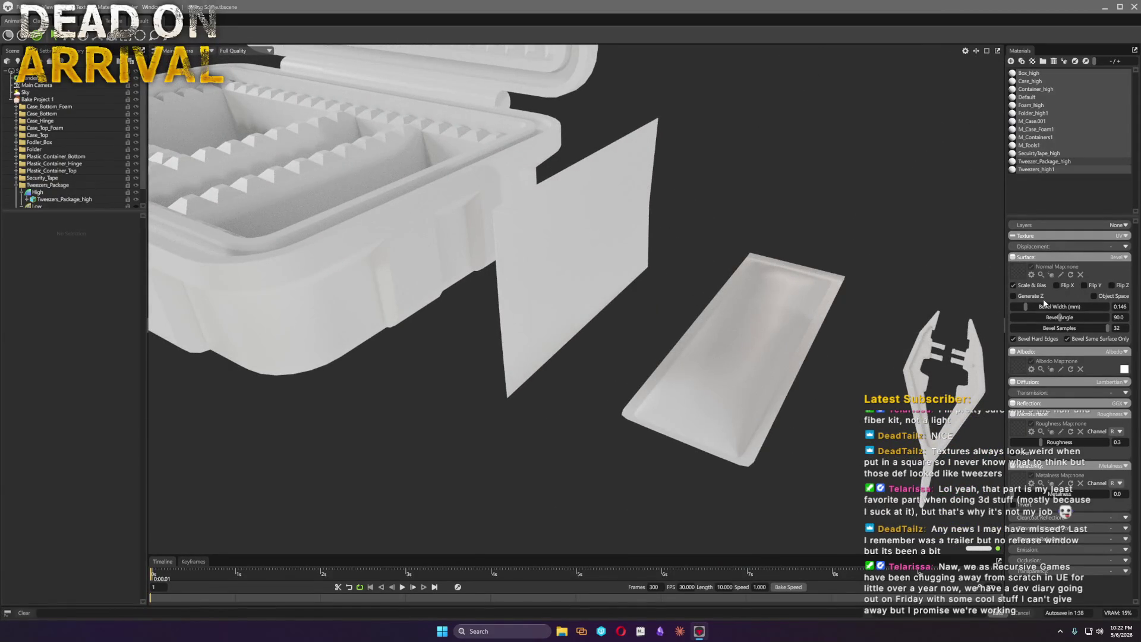
pyautogui.moveTo(882, 301)
pyautogui.mouseDown()
pyautogui.moveTo(664, 290)
pyautogui.moveTo(624, 303)
pyautogui.moveTo(589, 291)
pyautogui.moveTo(624, 308)
pyautogui.mouseUp()
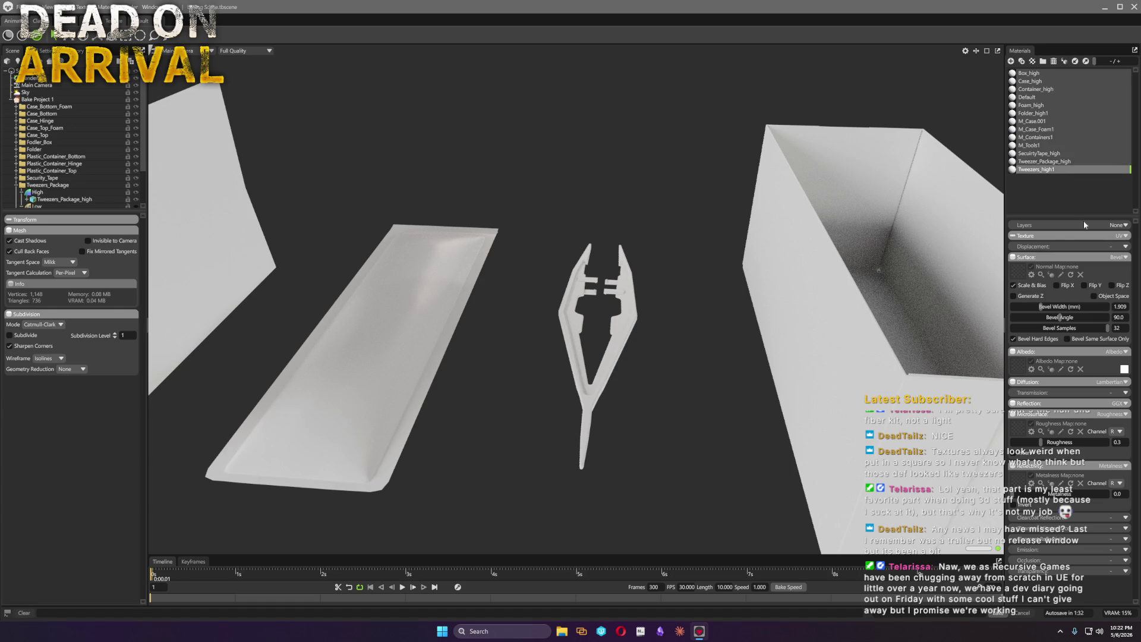
# Set the tweezers material albedo to pure red, then select the open box's high-poly mesh
pyautogui.click(1124, 369)
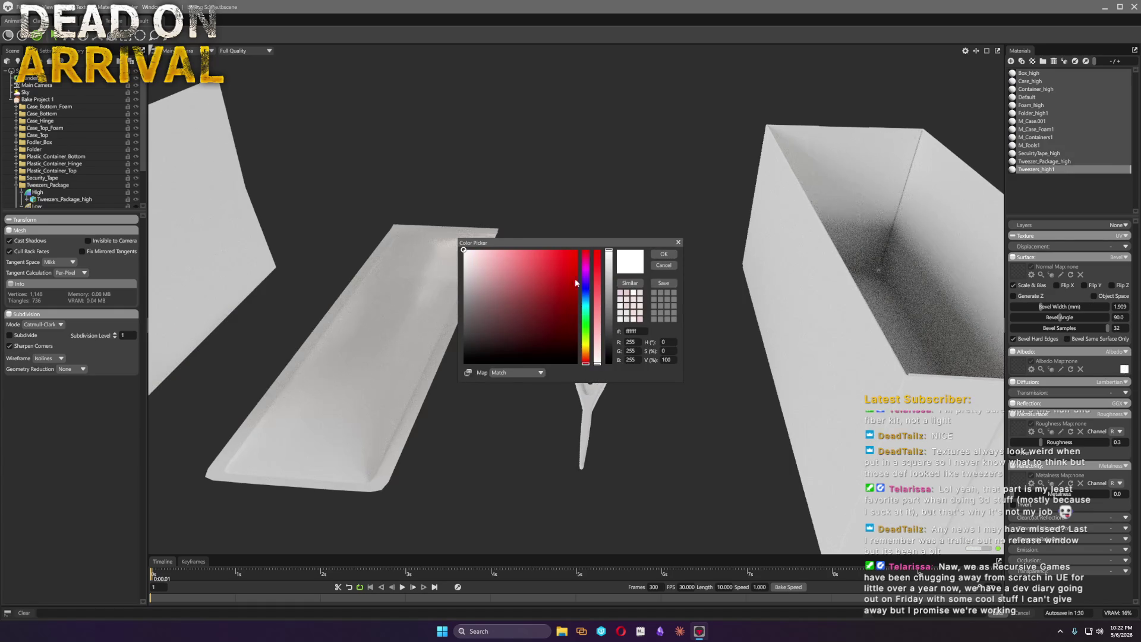
pyautogui.moveTo(577, 281); pyautogui.dragTo(577, 250)
pyautogui.click(665, 256)
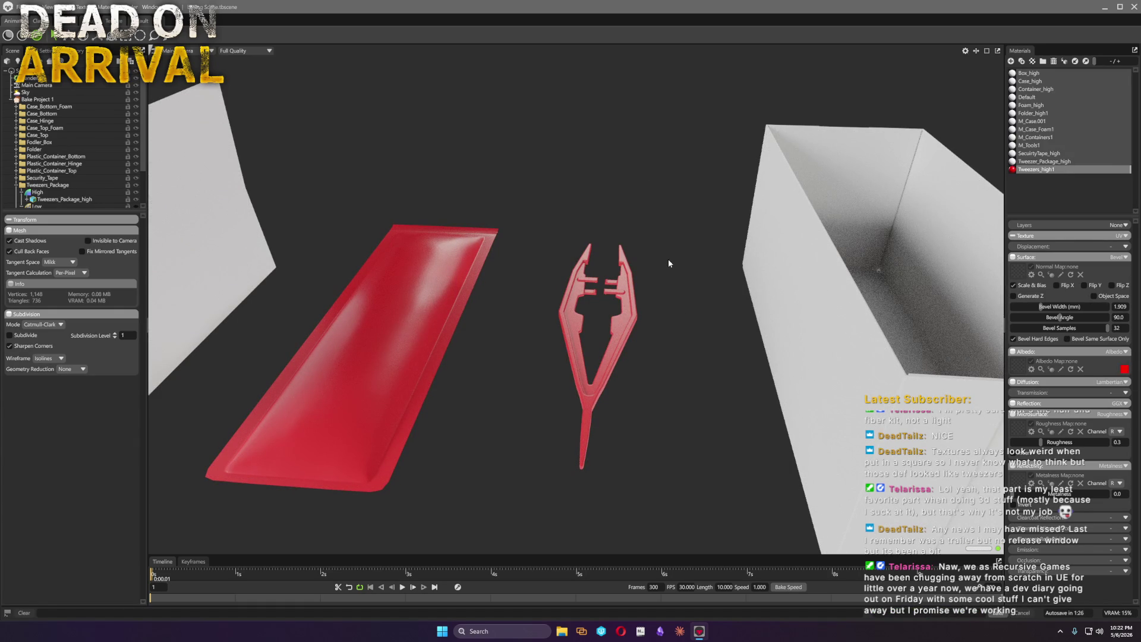
pyautogui.scroll(-5, 694, 296)
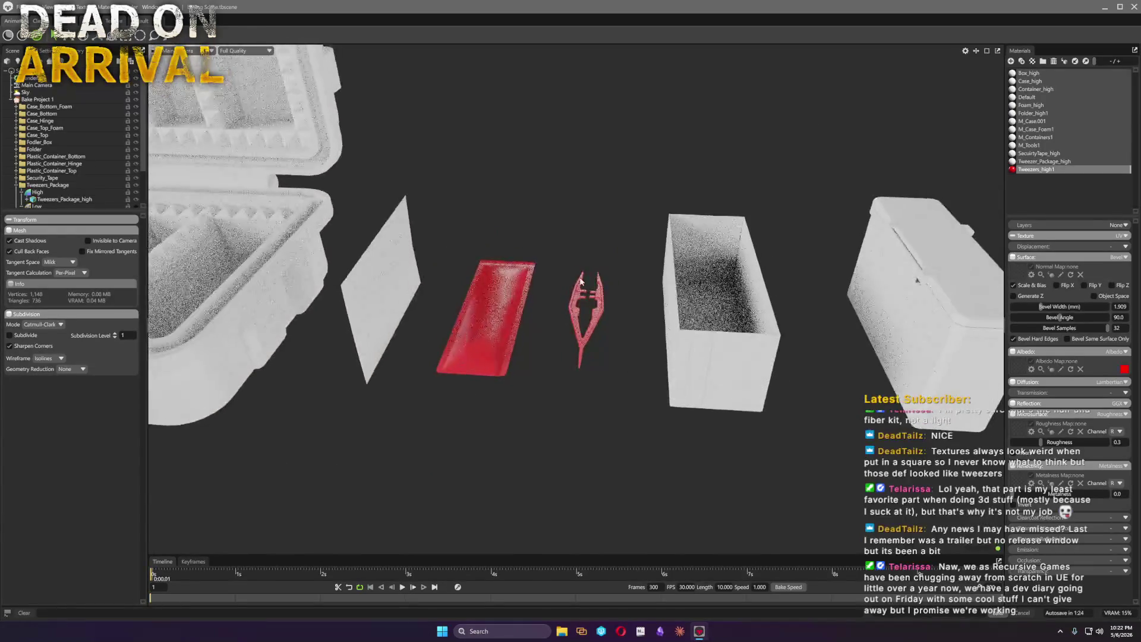
pyautogui.moveTo(586, 313); pyautogui.dragTo(506, 287)
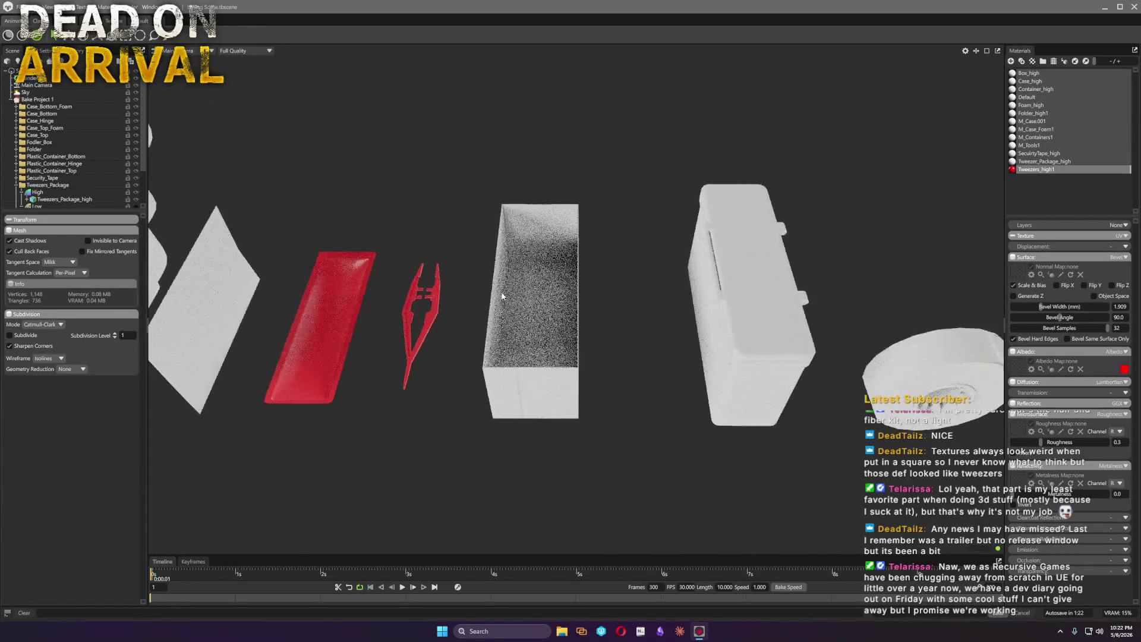
pyautogui.click(505, 287)
pyautogui.scroll(5, 574, 309)
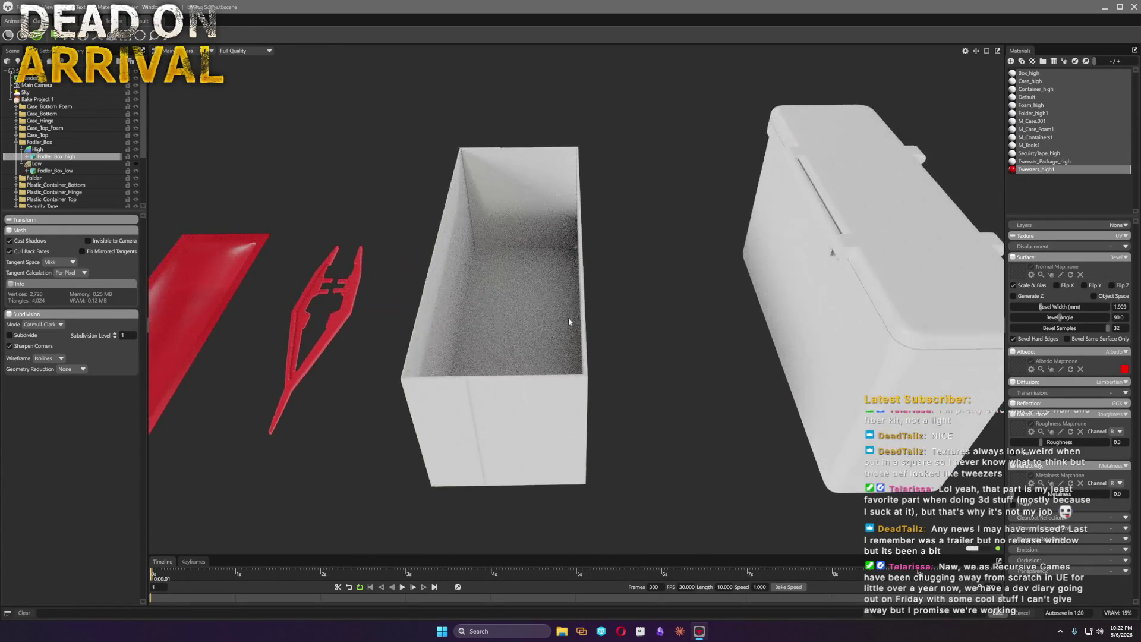
pyautogui.scroll(5, 593, 321)
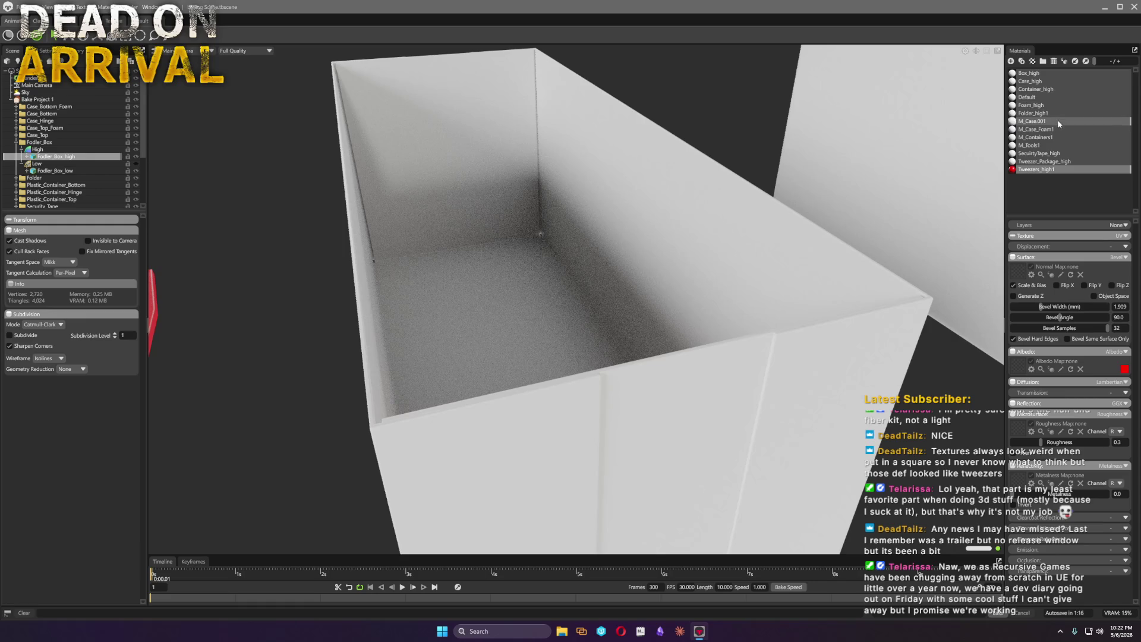
pyautogui.click(1055, 135)
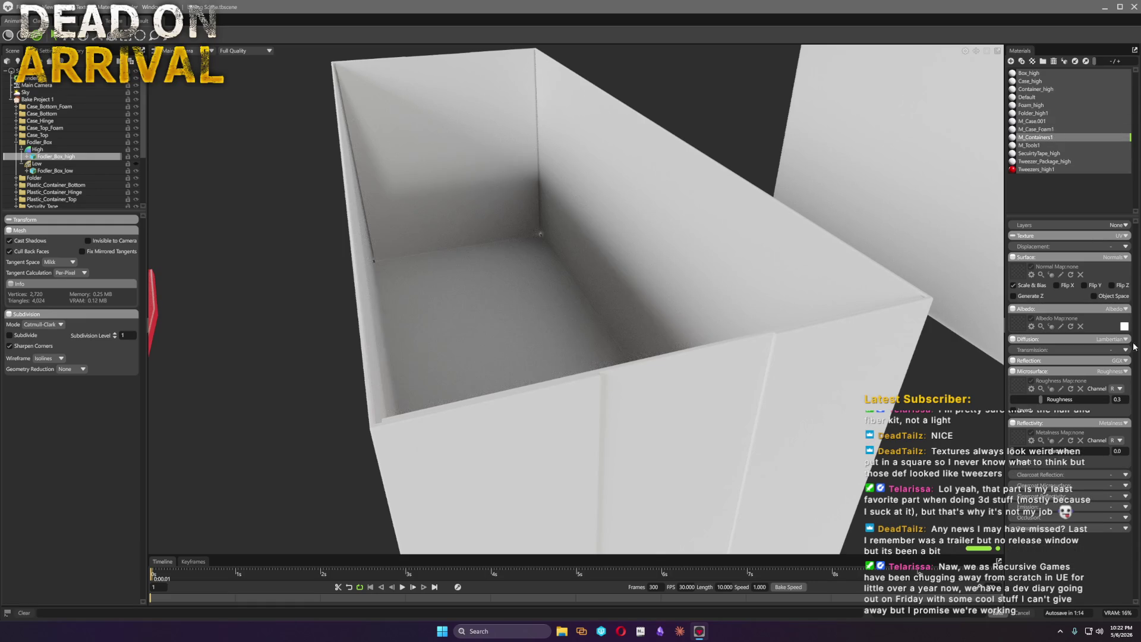
pyautogui.click(1123, 327)
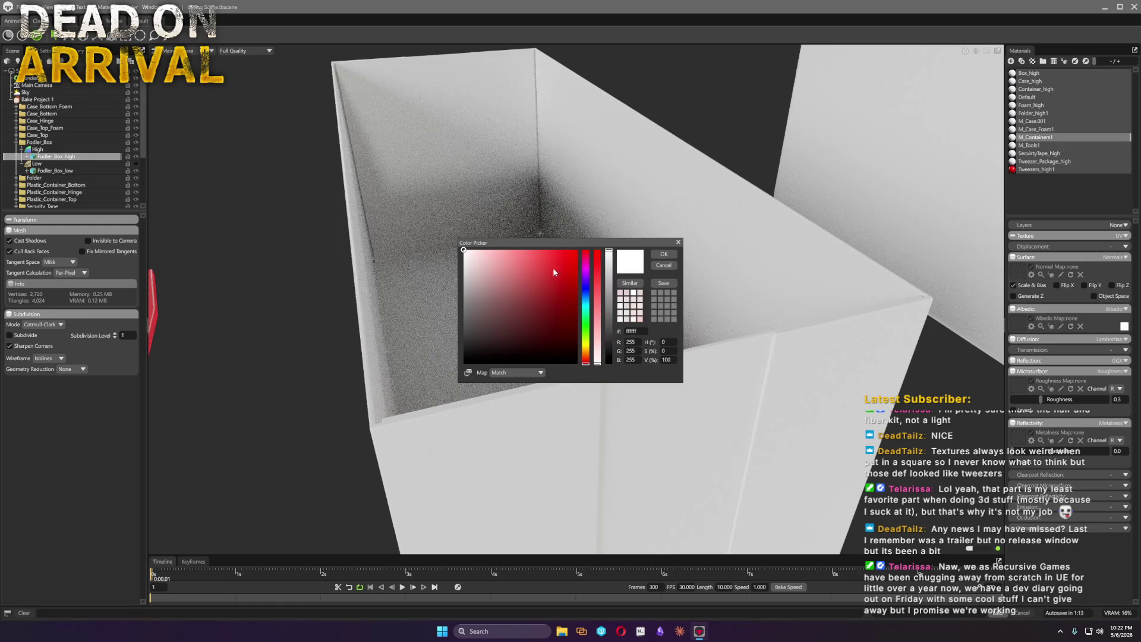
pyautogui.click(583, 283)
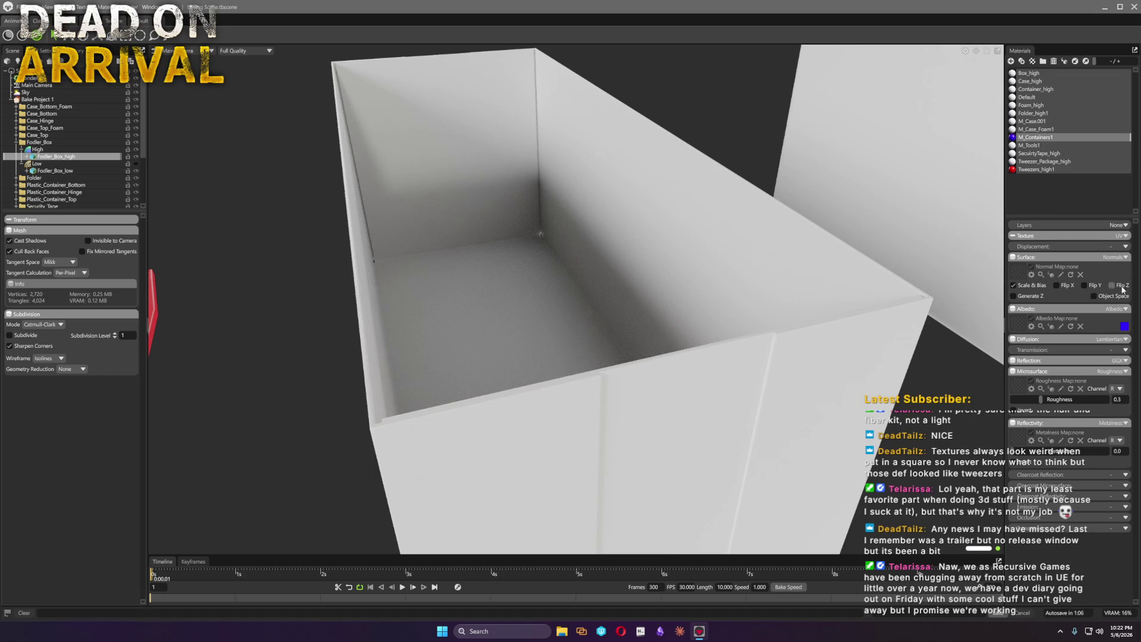
pyautogui.scroll(-5, 230, 244)
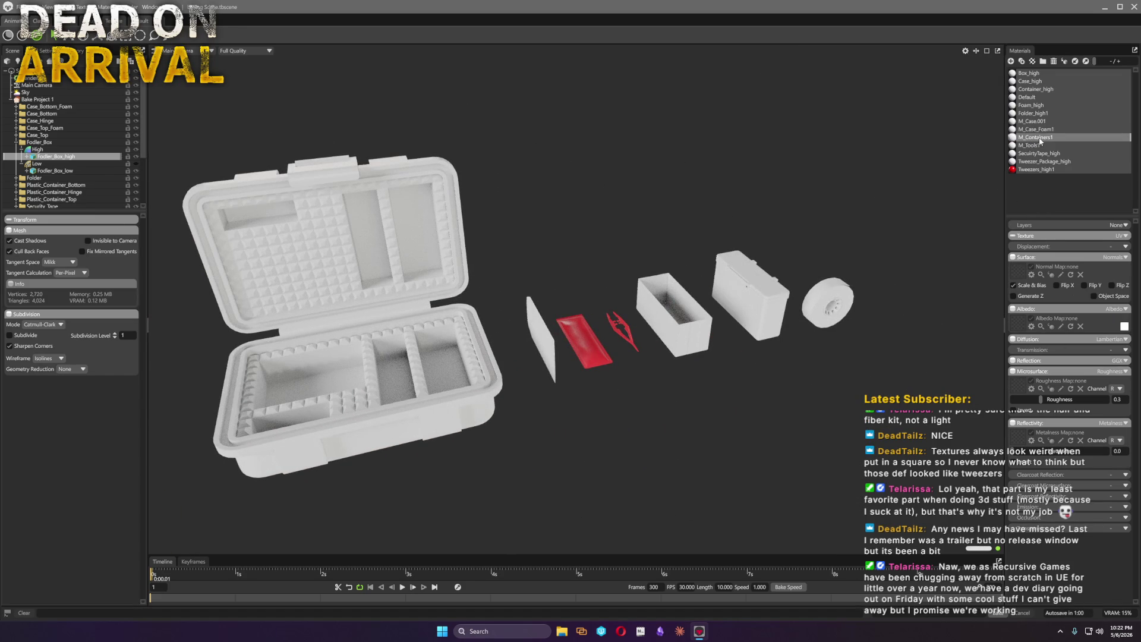
# Choose a saturated blue albedo for the Container_high material
pyautogui.click(1051, 89)
pyautogui.click(1124, 326)
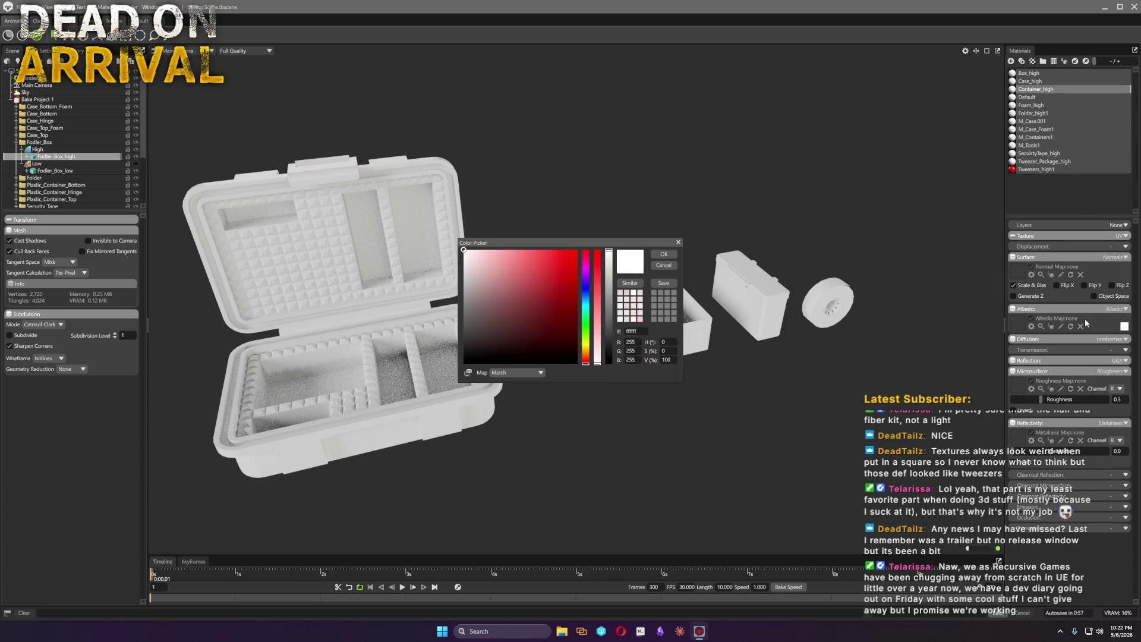
pyautogui.click(585, 289)
pyautogui.click(577, 251)
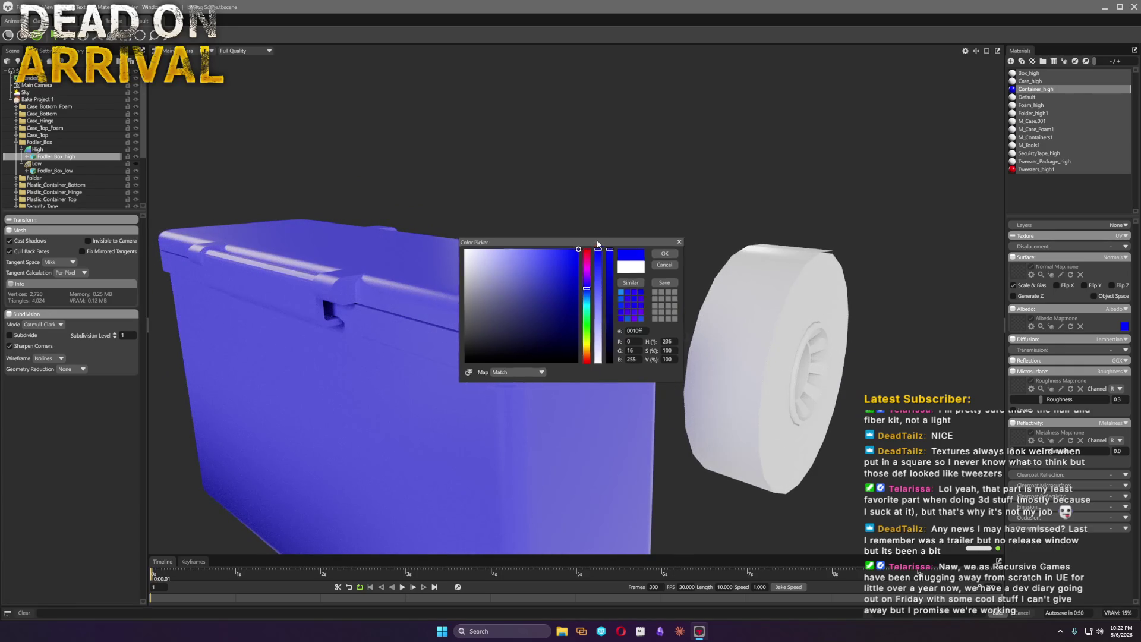
pyautogui.moveTo(594, 247); pyautogui.dragTo(715, 55)
# Switch Container_high's surface to Bevel with 32 samples and width about 1.7
pyautogui.click(1126, 257)
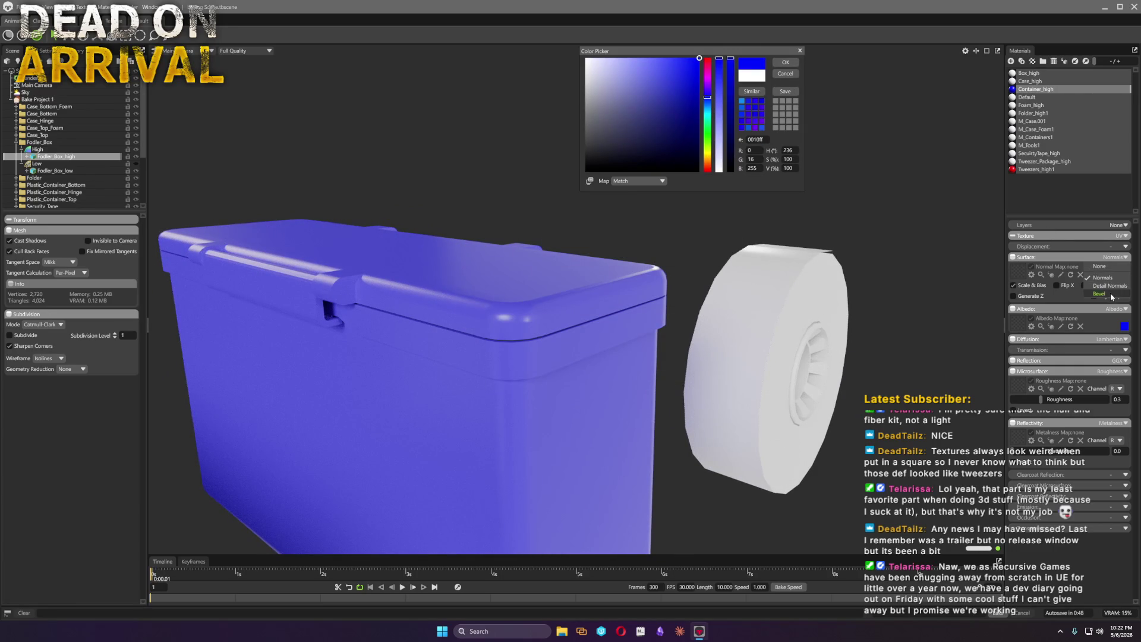
pyautogui.click(1100, 294)
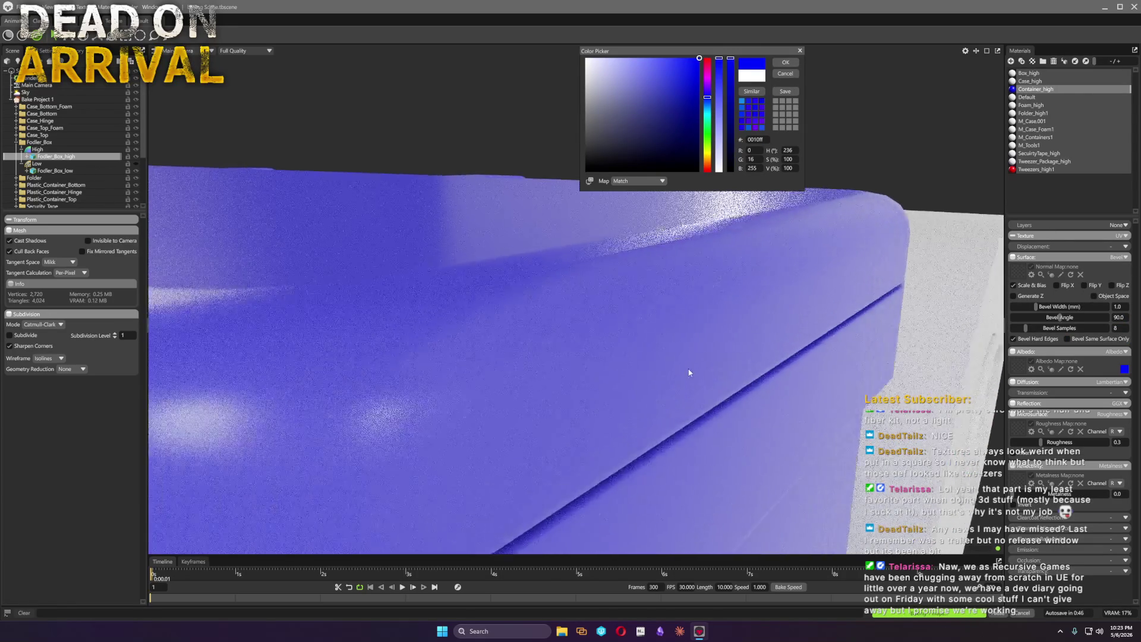
pyautogui.moveTo(677, 374); pyautogui.dragTo(960, 263)
pyautogui.moveTo(1039, 333)
pyautogui.mouseDown()
pyautogui.moveTo(1045, 306)
pyautogui.moveTo(1034, 306)
pyautogui.mouseUp()
pyautogui.moveTo(759, 327)
pyautogui.mouseDown()
pyautogui.moveTo(417, 340)
pyautogui.moveTo(478, 351)
pyautogui.mouseUp()
pyautogui.scroll(5, 651, 319)
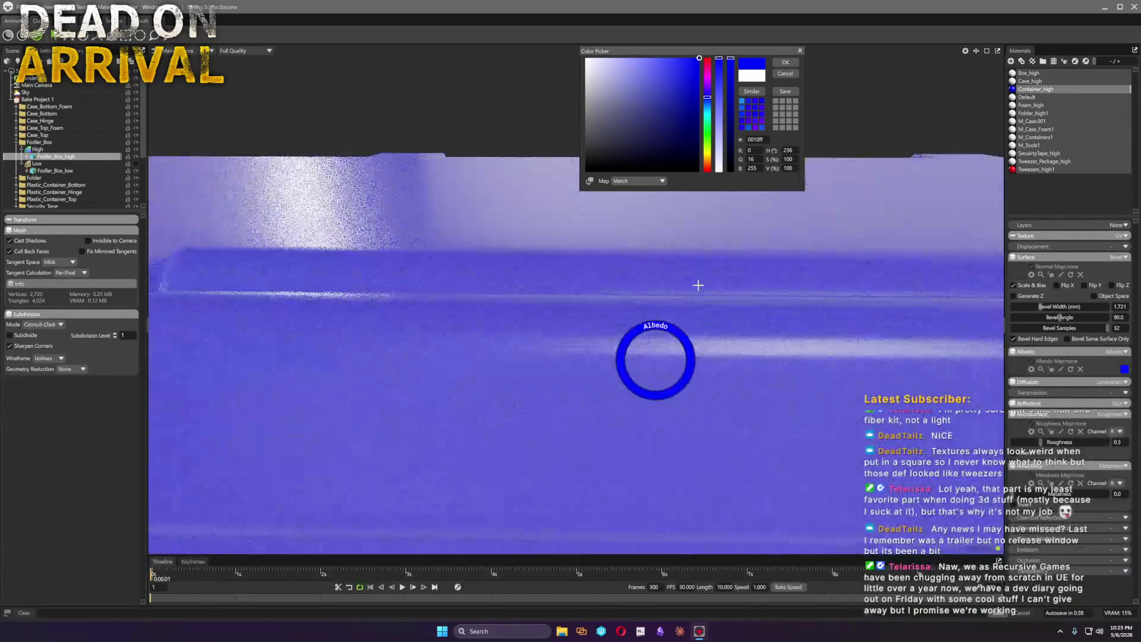
pyautogui.click(785, 73)
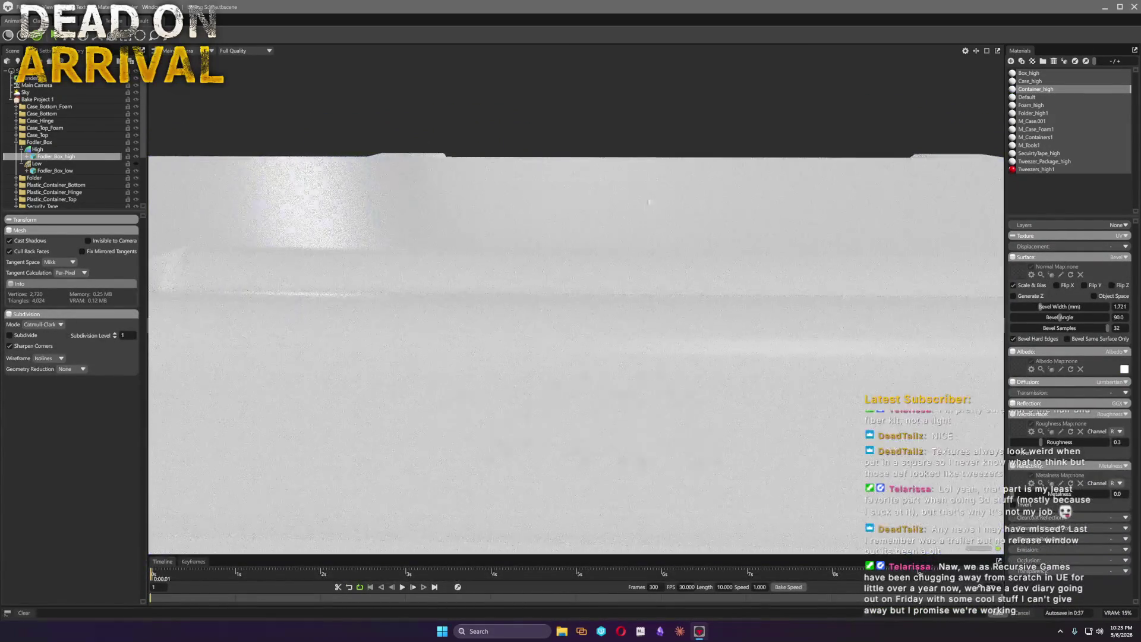
# Reapply a saturated blue albedo to Container_high and confirm it on the model
pyautogui.click(1124, 368)
pyautogui.click(707, 96)
pyautogui.moveTo(679, 81); pyautogui.dragTo(738, 17)
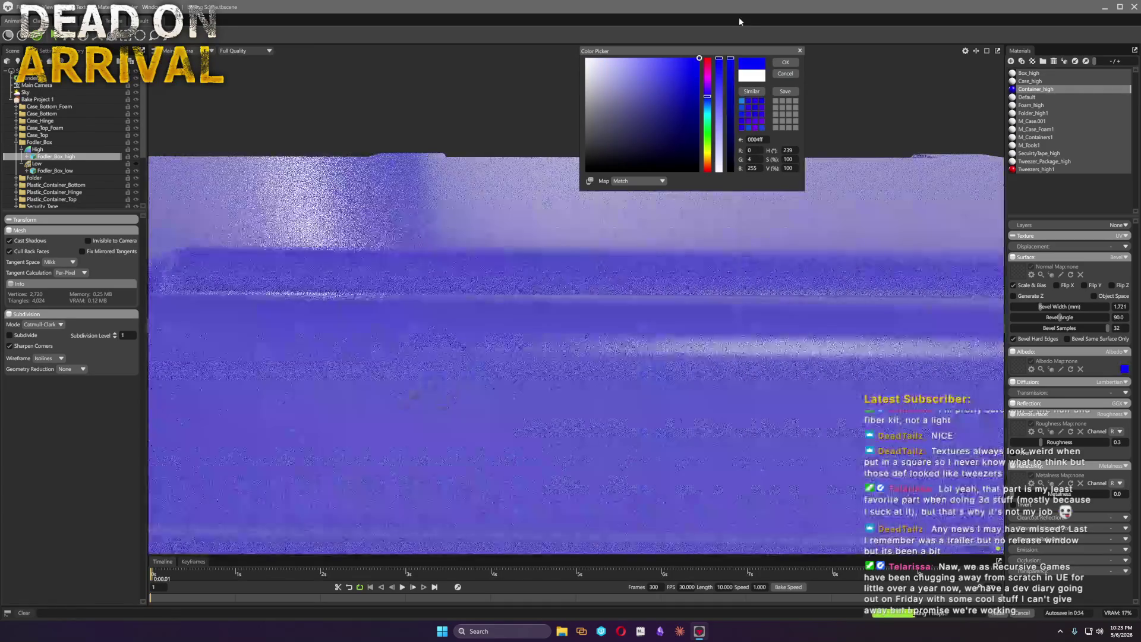
pyautogui.click(784, 61)
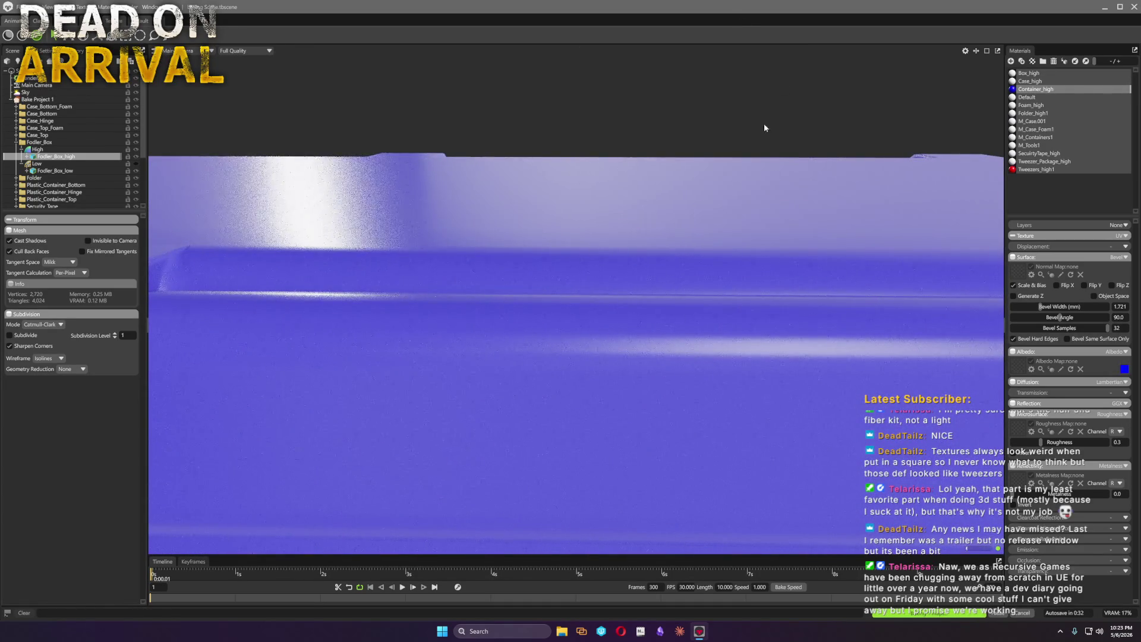
pyautogui.moveTo(489, 352)
pyautogui.mouseDown()
pyautogui.moveTo(502, 349)
pyautogui.moveTo(479, 351)
pyautogui.mouseUp()
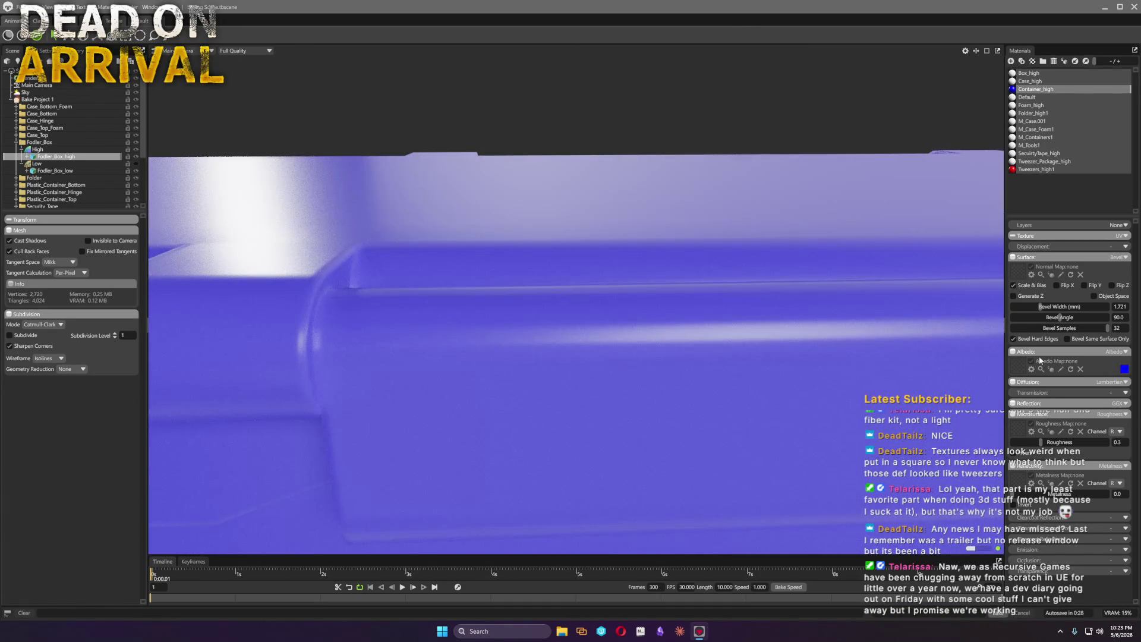
# Toggle Bevel Same Surface Only and Bevel Hard Edges to soften the container's edges, inspecting the lid and wheel
pyautogui.click(1067, 339)
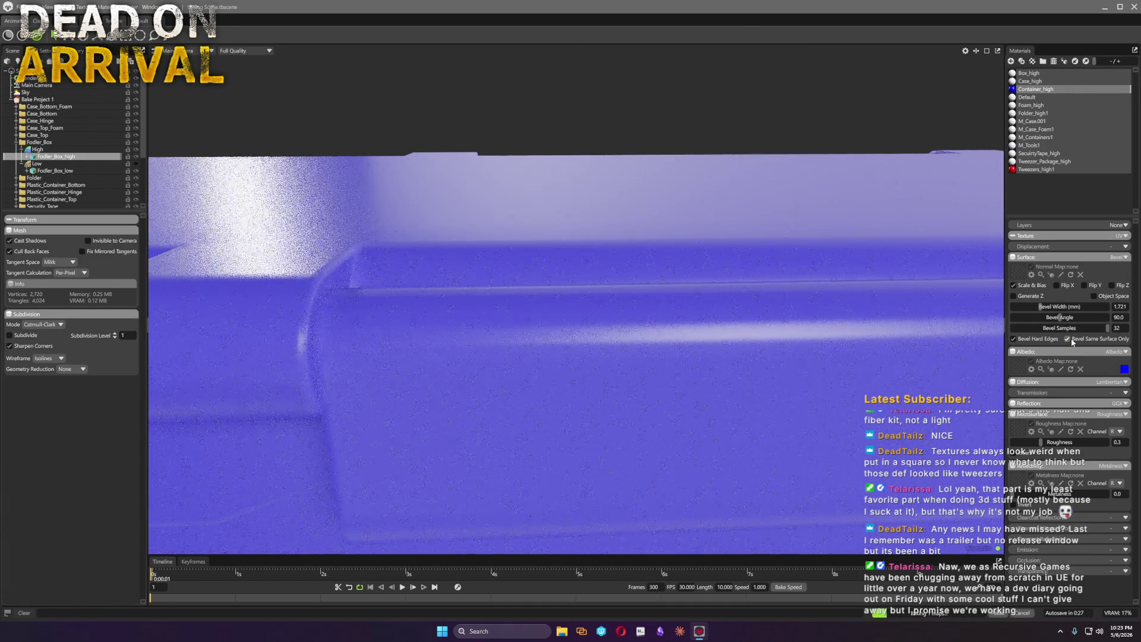
pyautogui.click(1013, 338)
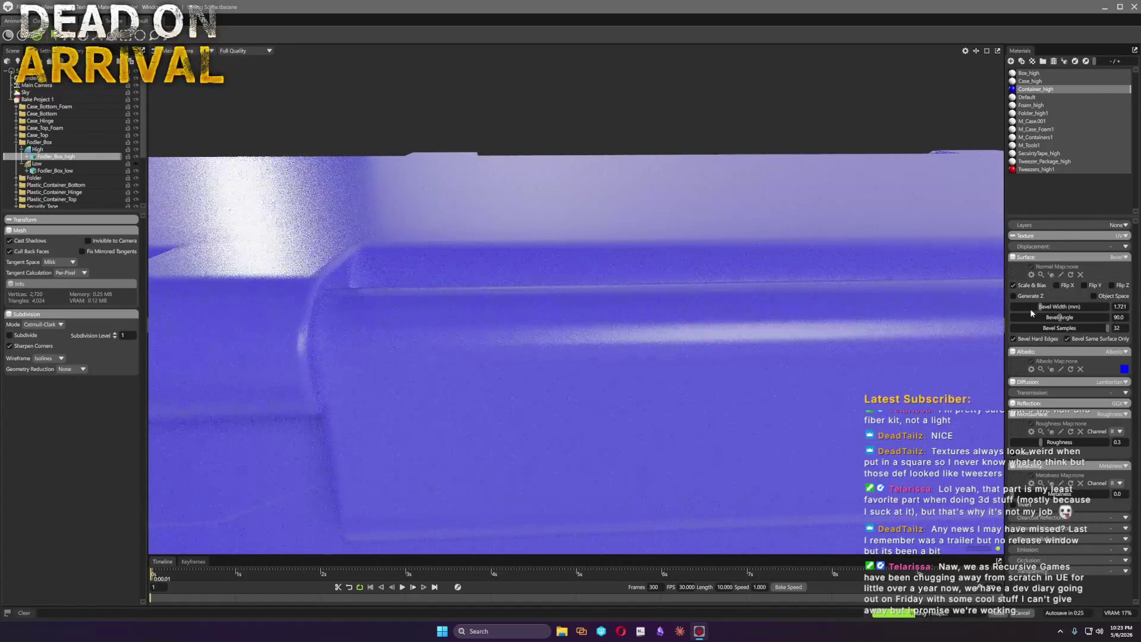
pyautogui.click(1068, 338)
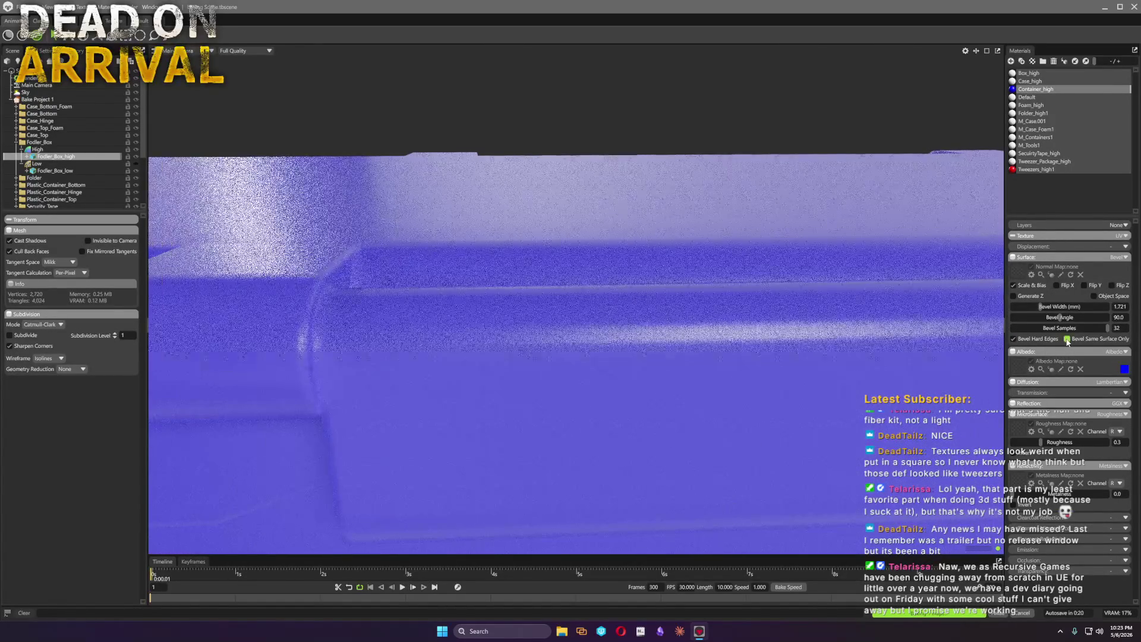
pyautogui.scroll(-3, 552, 312)
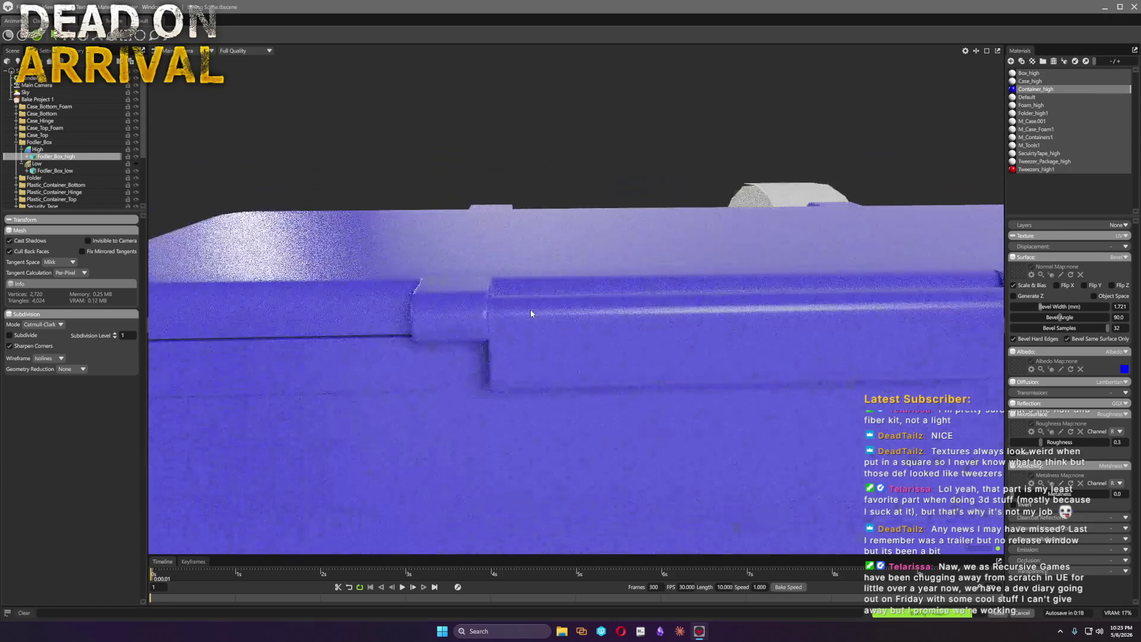
pyautogui.moveTo(532, 309)
pyautogui.mouseDown()
pyautogui.moveTo(496, 334)
pyautogui.moveTo(482, 317)
pyautogui.mouseUp()
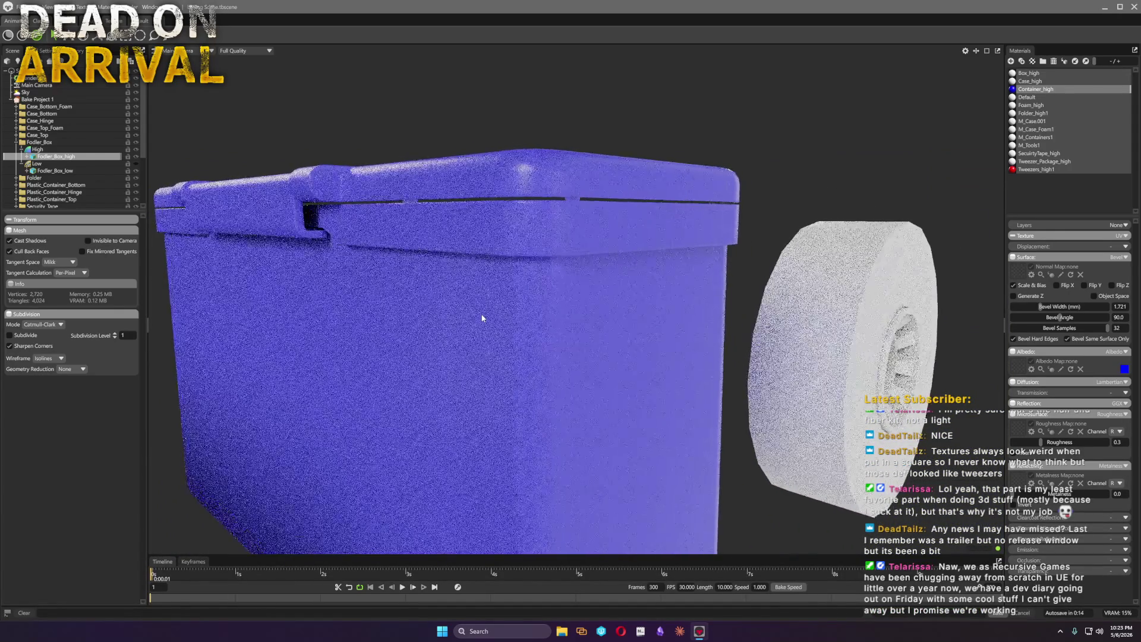
pyautogui.scroll(3, 581, 334)
pyautogui.scroll(2, 573, 372)
pyautogui.scroll(-2, 580, 484)
pyautogui.scroll(2, 588, 420)
pyautogui.scroll(2, 639, 420)
pyautogui.scroll(2, 602, 424)
pyautogui.scroll(-2, 601, 403)
pyautogui.scroll(1, 512, 392)
pyautogui.scroll(-2, 512, 392)
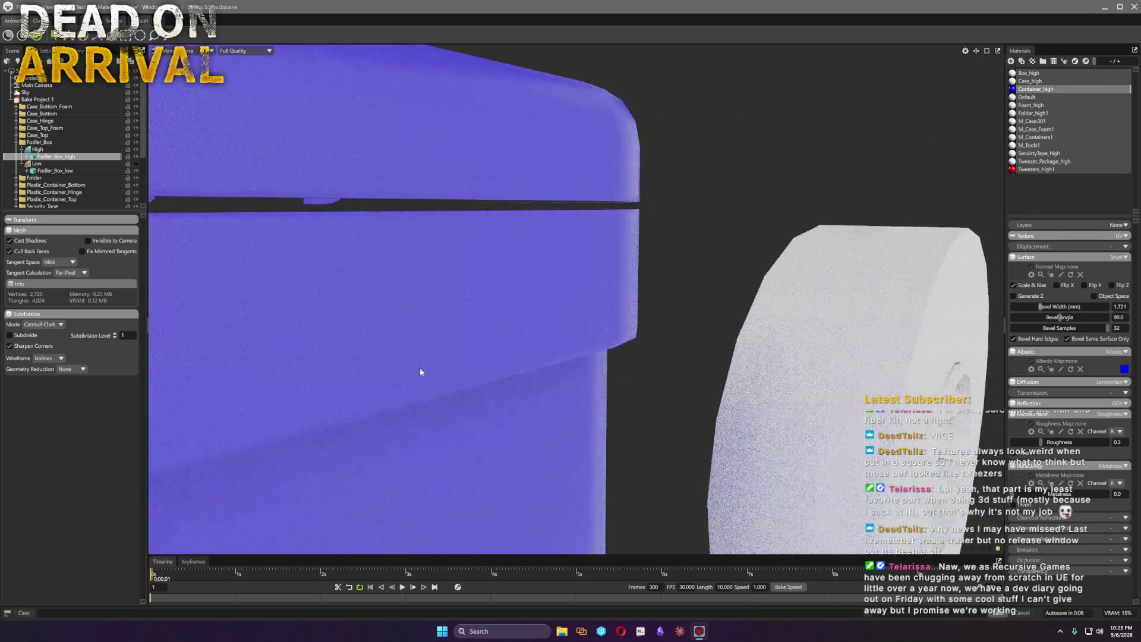
pyautogui.scroll(1, 431, 372)
pyautogui.scroll(1, 497, 377)
pyautogui.scroll(-3, 590, 389)
pyautogui.moveTo(591, 390)
pyautogui.mouseDown()
pyautogui.moveTo(599, 351)
pyautogui.moveTo(504, 381)
pyautogui.mouseUp()
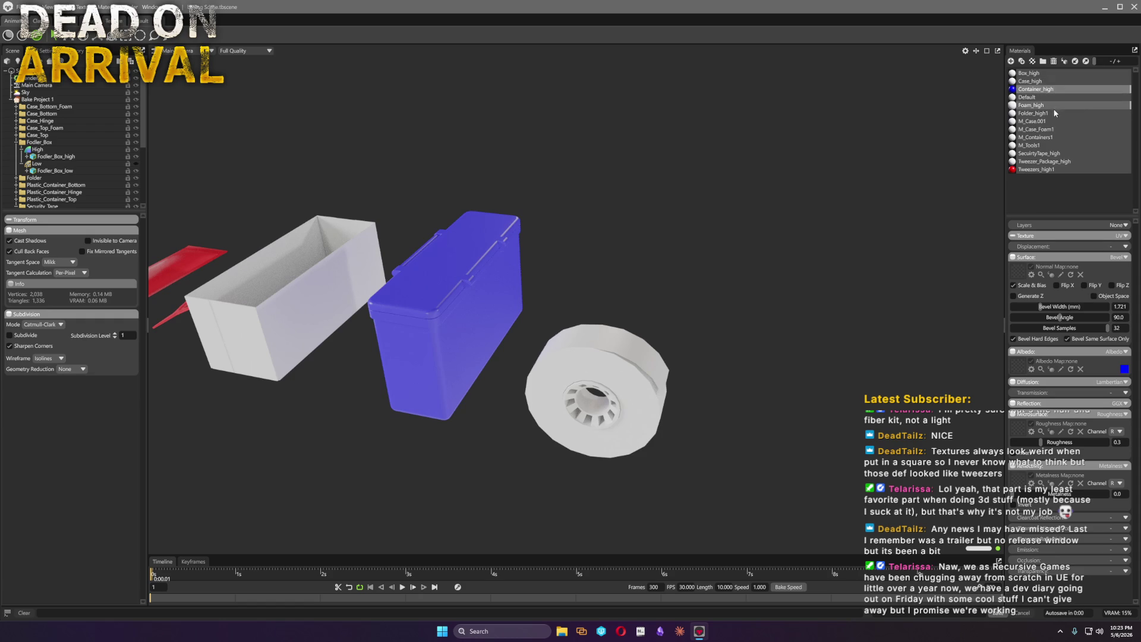
pyautogui.click(1061, 152)
# Set the SecurityTape_high albedo to a teal colour
pyautogui.moveTo(759, 400); pyautogui.dragTo(711, 361)
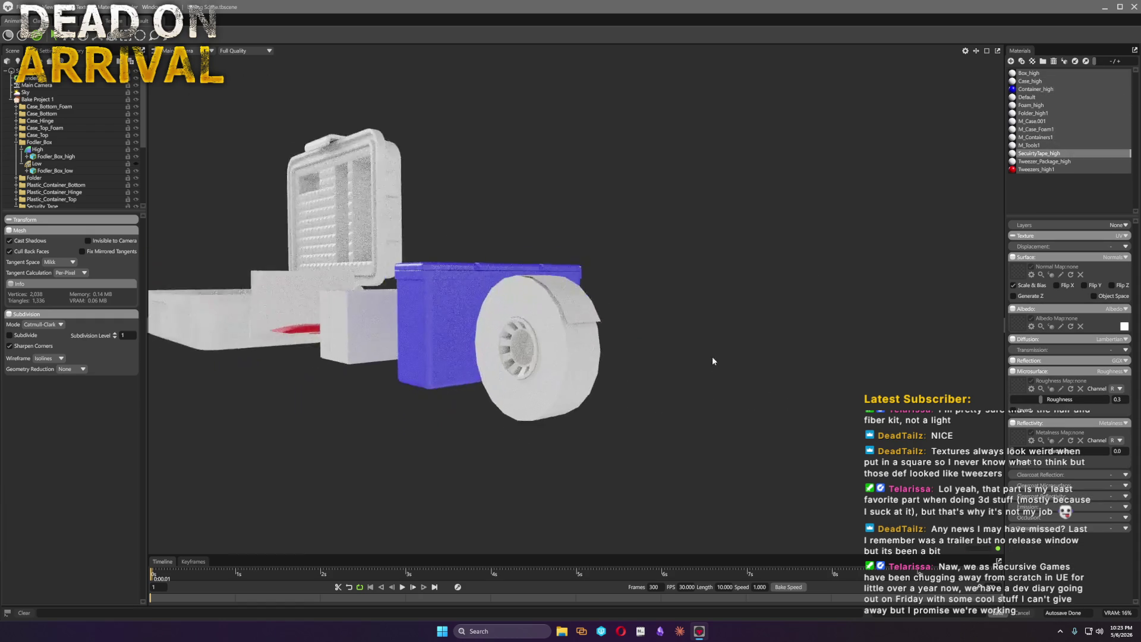
pyautogui.scroll(5, 710, 358)
pyautogui.moveTo(731, 417); pyautogui.dragTo(752, 401)
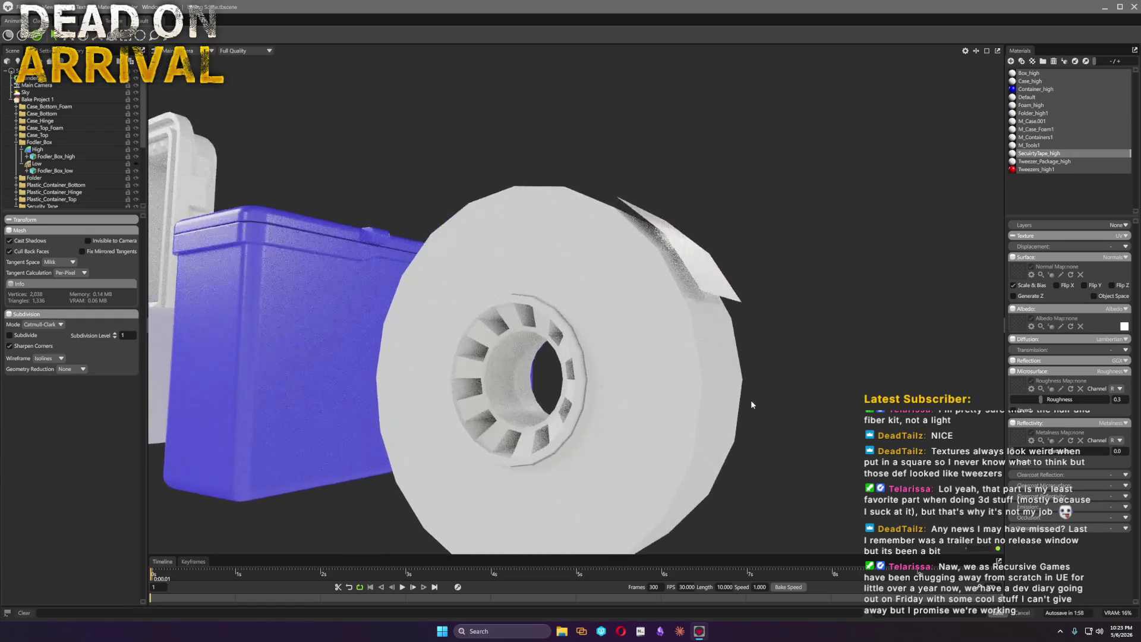
pyautogui.scroll(2, 751, 405)
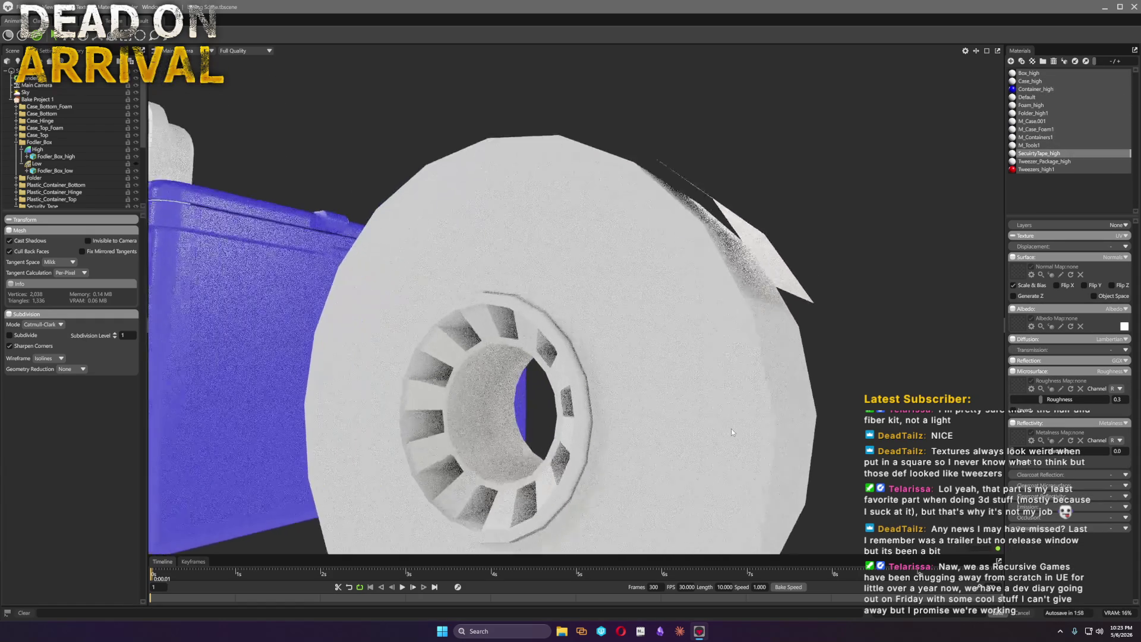
pyautogui.click(1125, 327)
pyautogui.moveTo(707, 121); pyautogui.dragTo(707, 112)
pyautogui.click(642, 76)
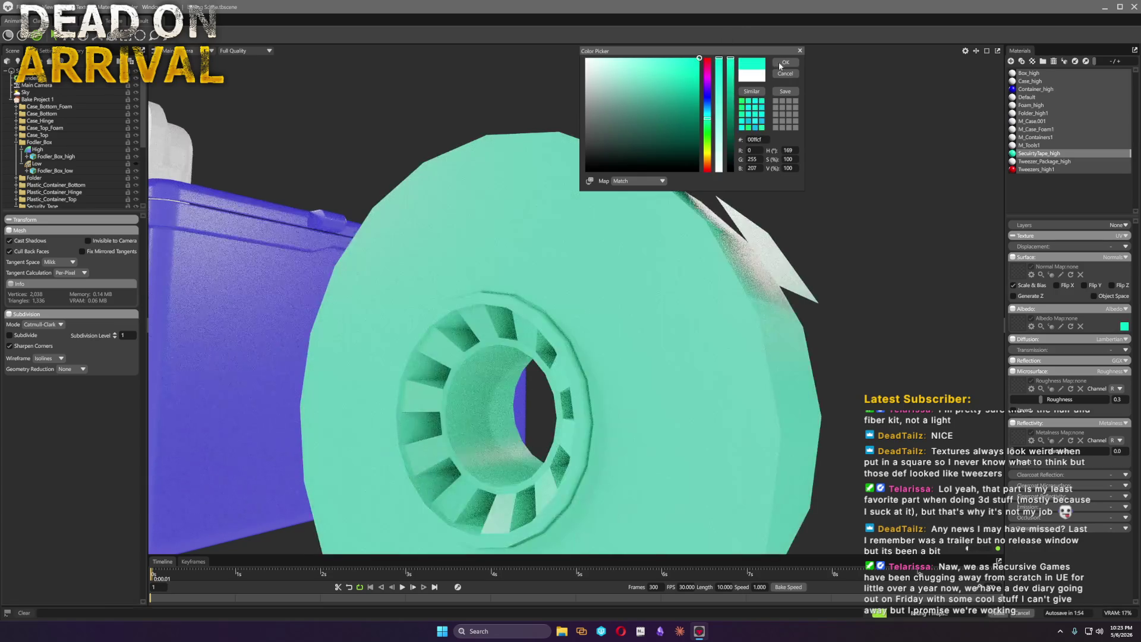
pyautogui.click(897, 107)
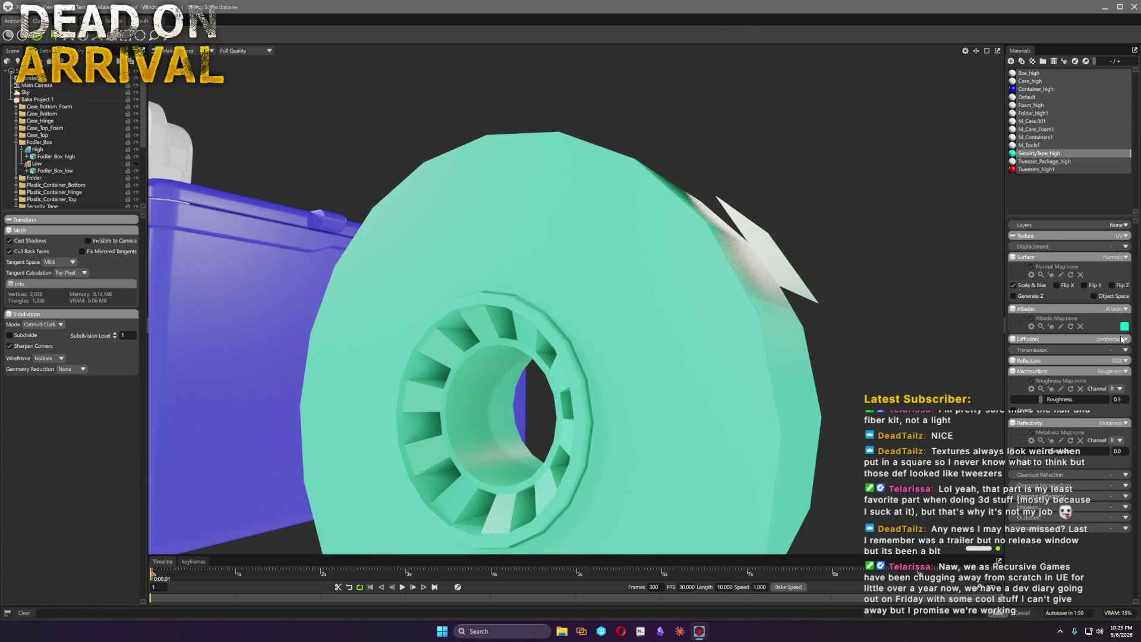
# Switch the tape wheel's surface to Bevel with hard edges bevelled
pyautogui.click(1121, 258)
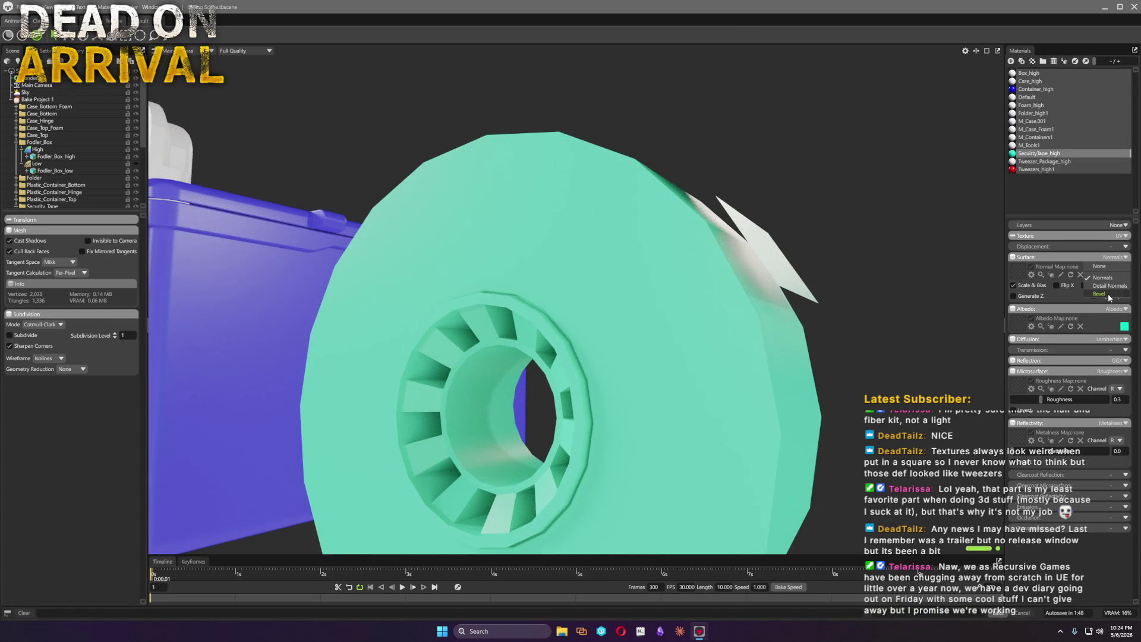
pyautogui.click(1109, 296)
pyautogui.click(1027, 340)
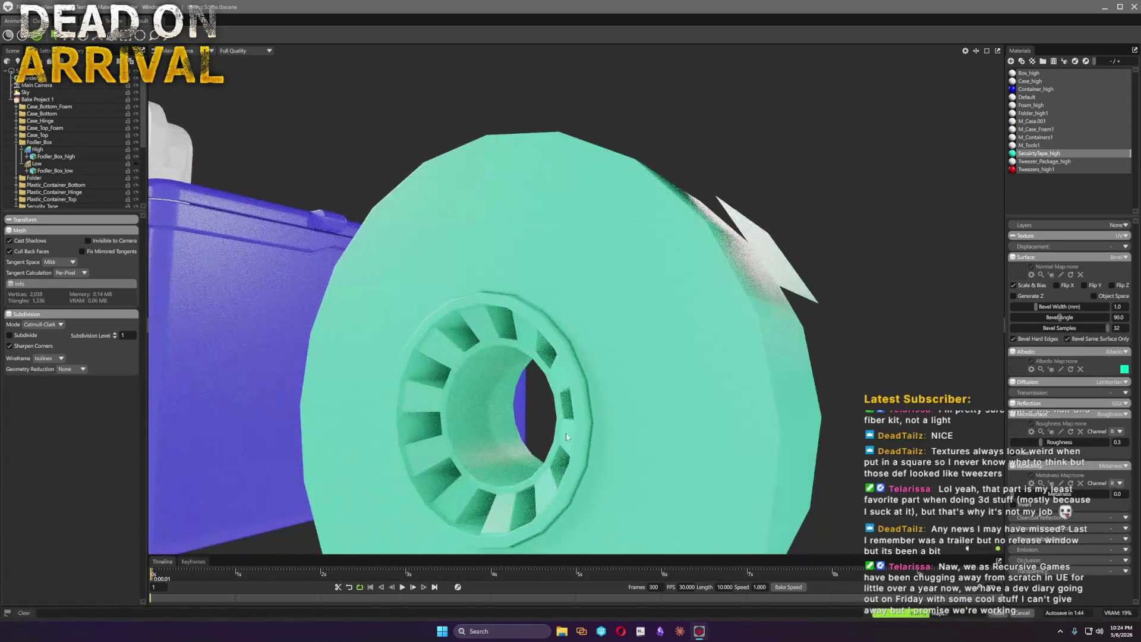
pyautogui.scroll(2, 669, 393)
pyautogui.scroll(1, 668, 392)
# Widen the wheel's edge bevel to 3.072 and review the wheel and container end-on
pyautogui.moveTo(668, 393)
pyautogui.mouseDown()
pyautogui.moveTo(706, 418)
pyautogui.moveTo(650, 389)
pyautogui.mouseUp()
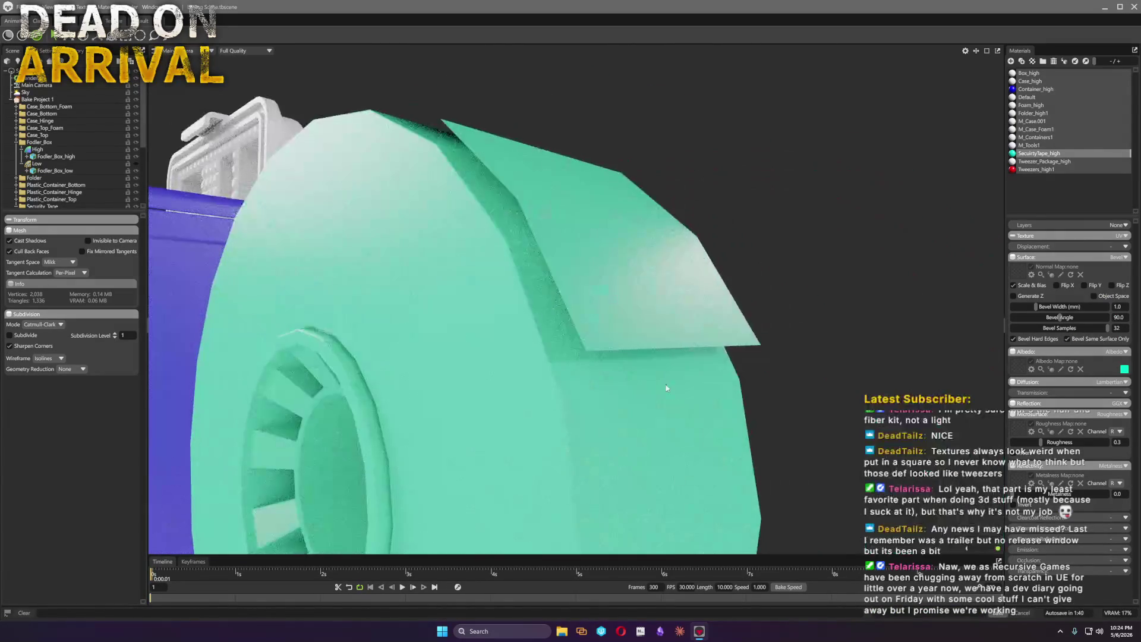
pyautogui.moveTo(1036, 312); pyautogui.dragTo(1045, 302)
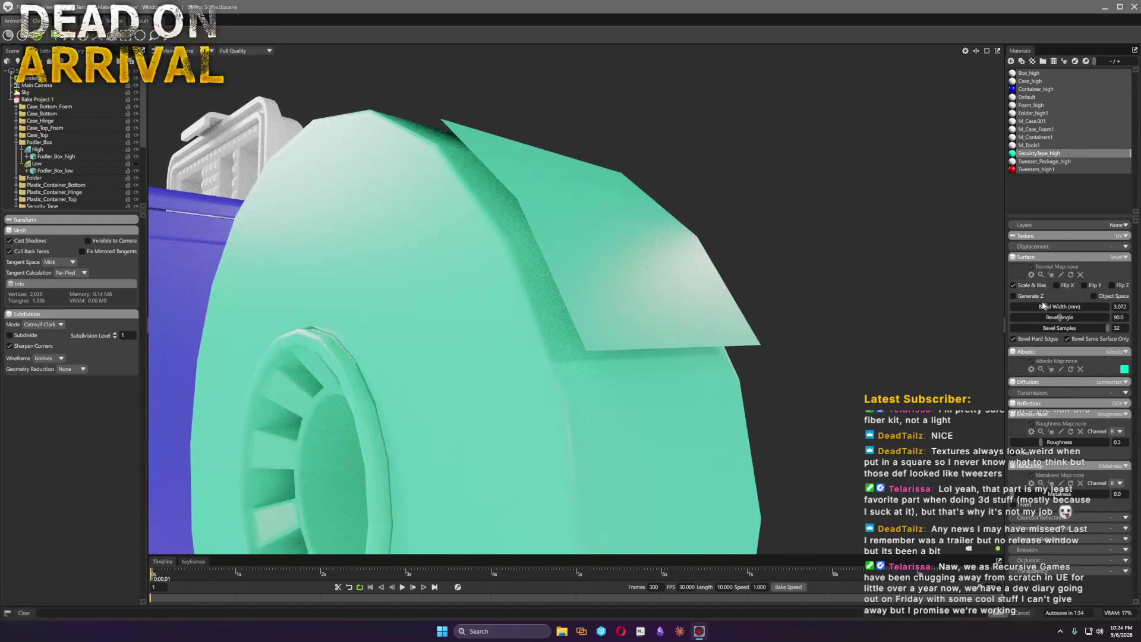
pyautogui.scroll(-3, 624, 303)
pyautogui.moveTo(633, 303)
pyautogui.mouseDown()
pyautogui.moveTo(586, 301)
pyautogui.moveTo(561, 320)
pyautogui.moveTo(502, 293)
pyautogui.moveTo(497, 277)
pyautogui.moveTo(531, 290)
pyautogui.mouseUp()
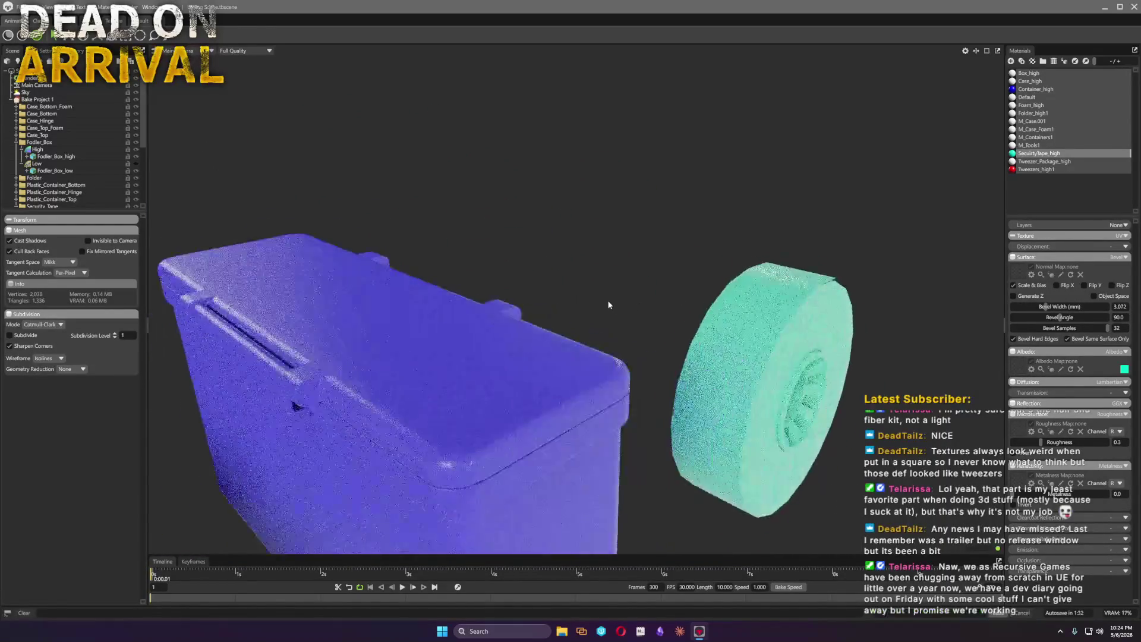
pyautogui.scroll(-3, 490, 300)
pyautogui.moveTo(390, 269); pyautogui.dragTo(1134, 190)
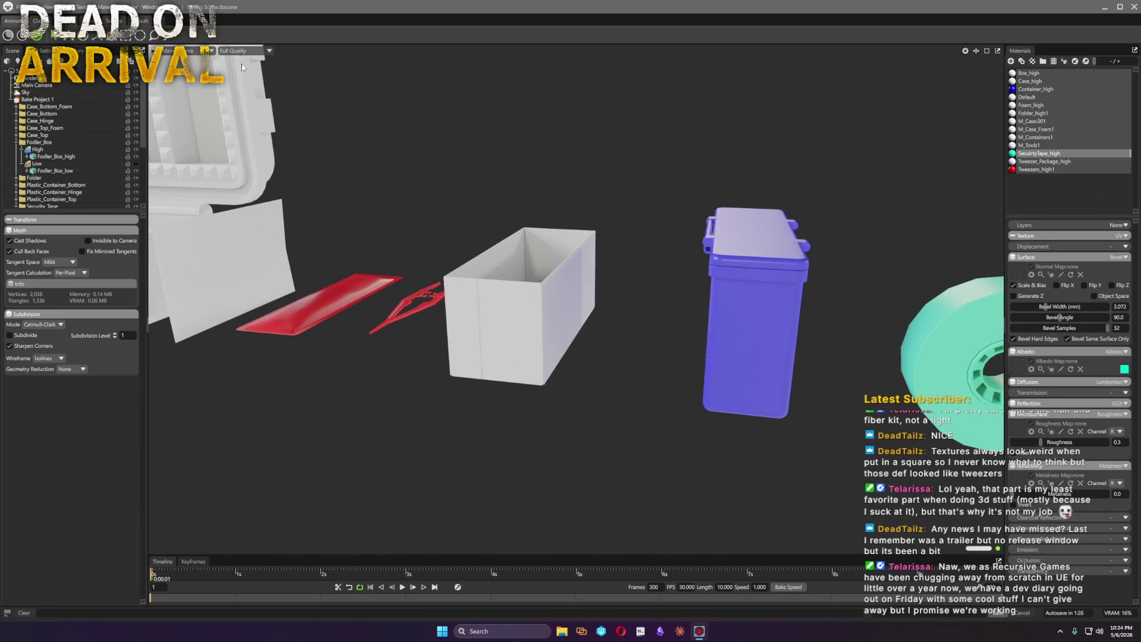
pyautogui.click(16, 7)
# Save the scene, then select Folder_high1 and choose a green albedo for the folder
pyautogui.click(36, 45)
pyautogui.click(1038, 145)
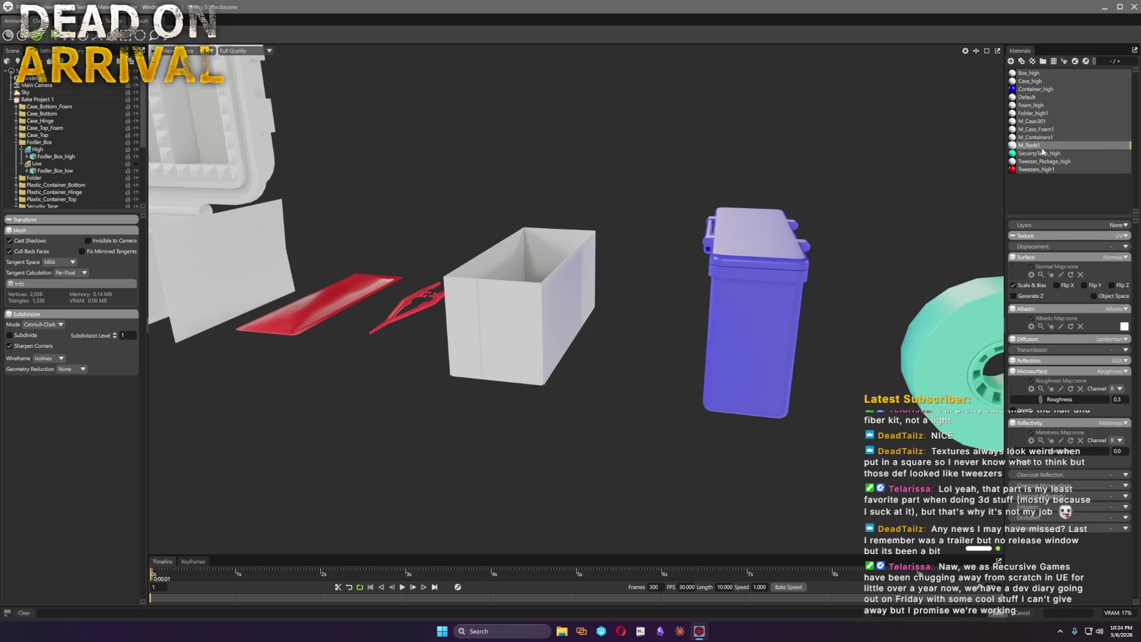
pyautogui.click(1055, 113)
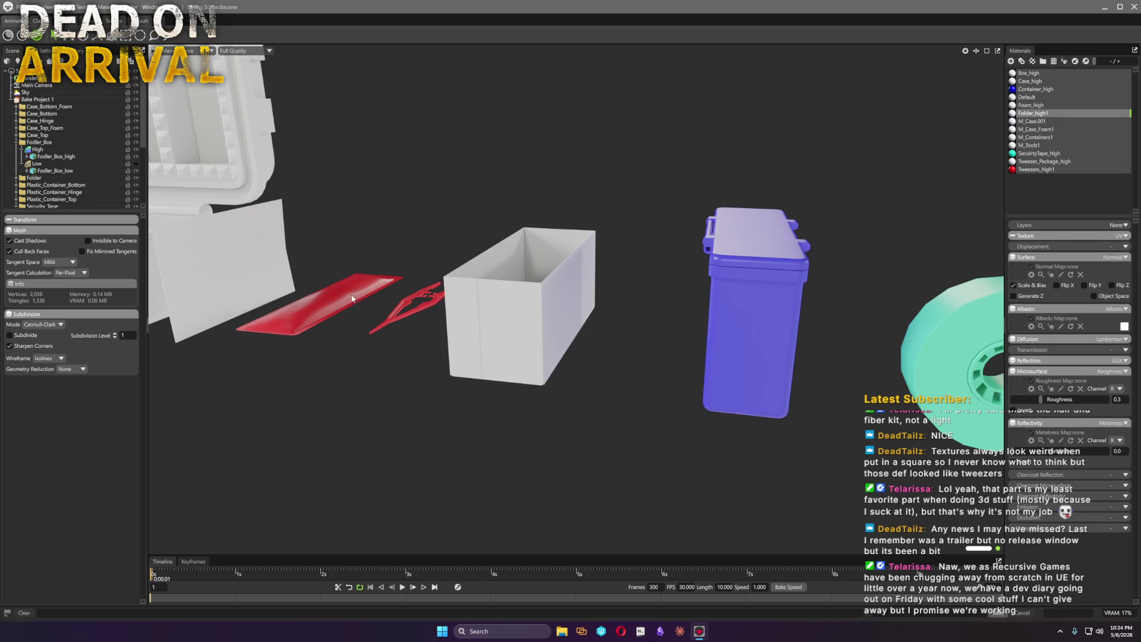
pyautogui.moveTo(353, 300); pyautogui.dragTo(729, 347)
pyautogui.click(1124, 326)
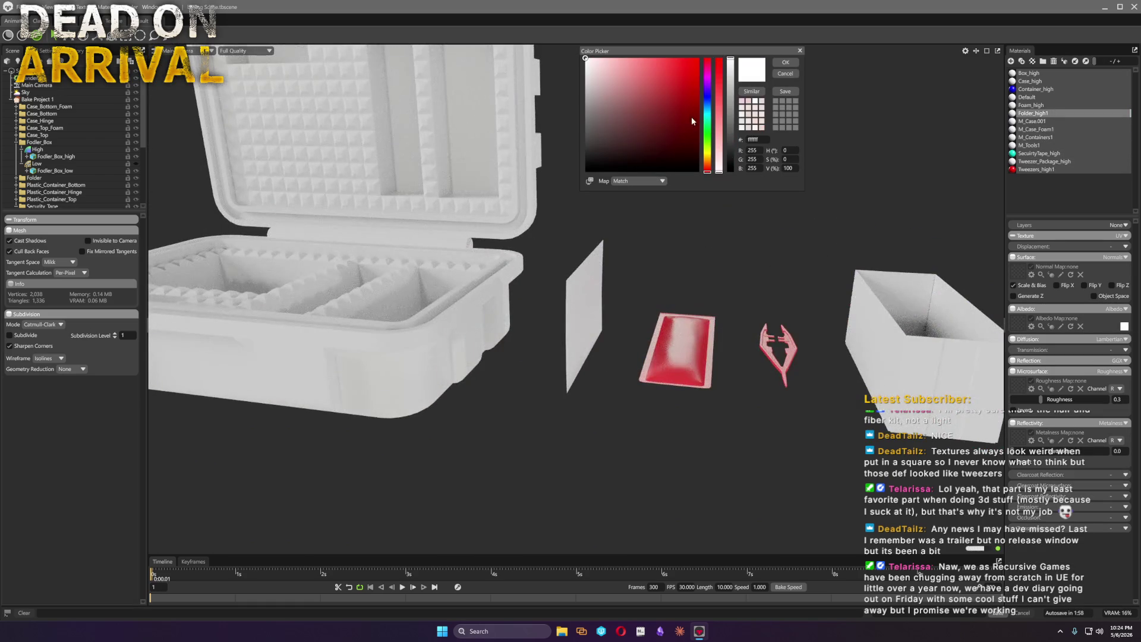
pyautogui.click(708, 138)
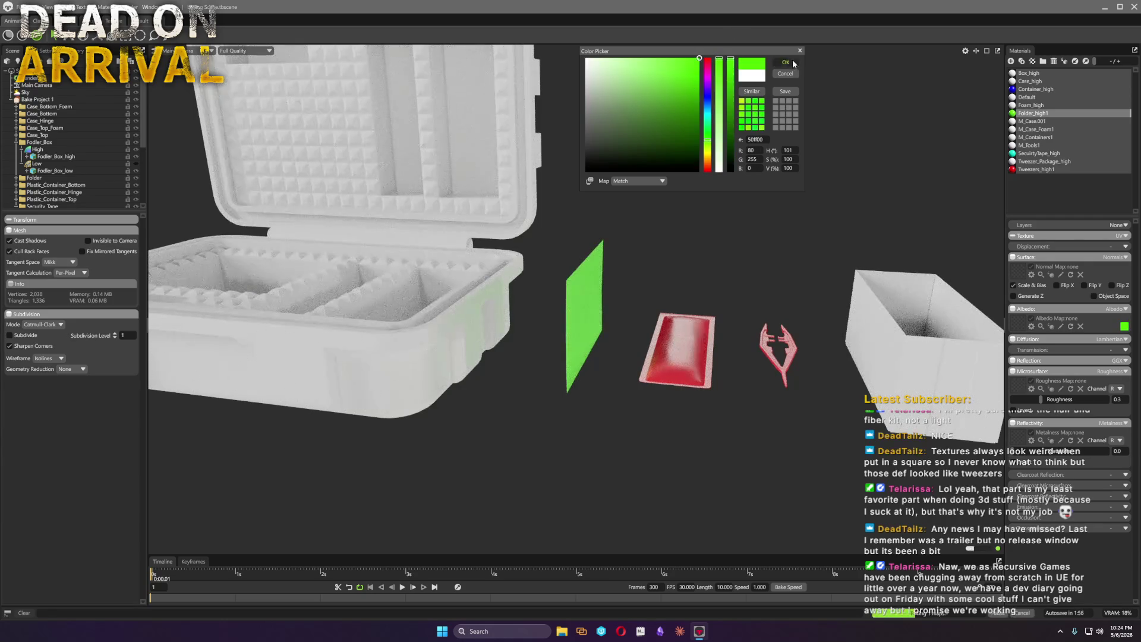
# Confirm the green albedo and give the folder a Bevel surface with 32 samples and width about 11
pyautogui.click(785, 62)
pyautogui.scroll(2, 761, 308)
pyautogui.scroll(3, 761, 308)
pyautogui.moveTo(761, 309); pyautogui.dragTo(568, 341)
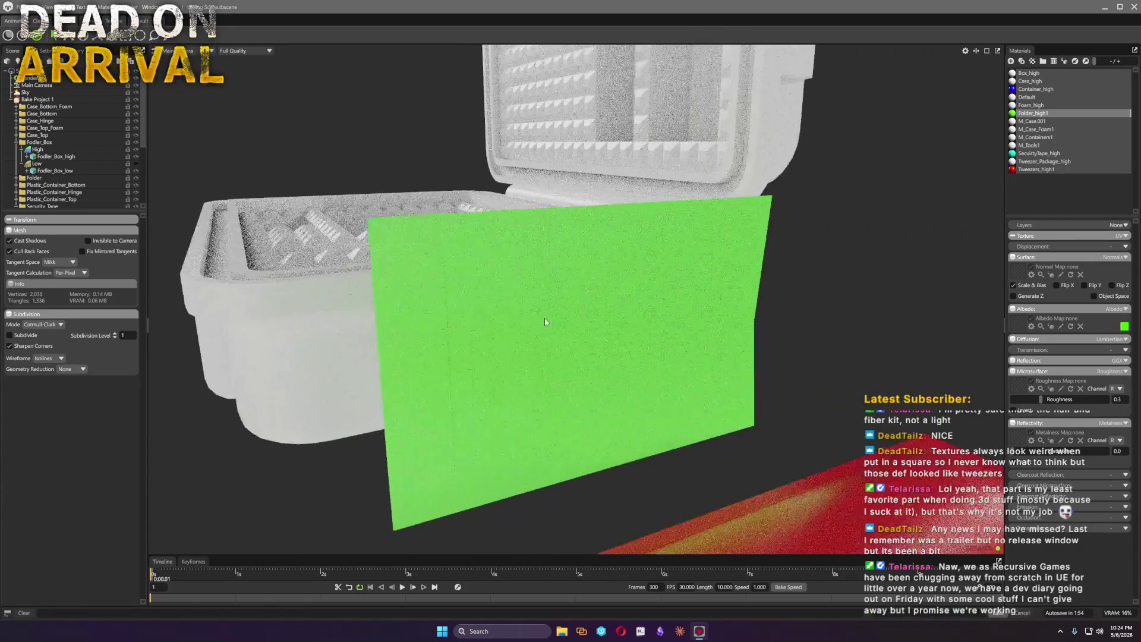
pyautogui.scroll(2, 569, 340)
pyautogui.click(1118, 259)
pyautogui.click(1107, 294)
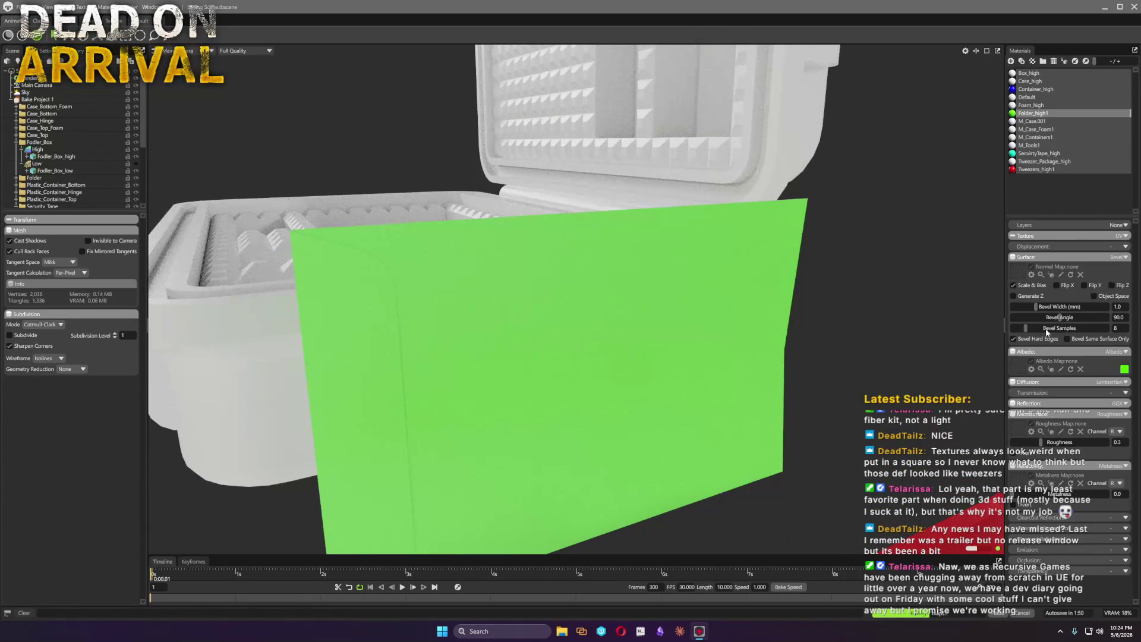
pyautogui.moveTo(1051, 327); pyautogui.dragTo(1096, 328)
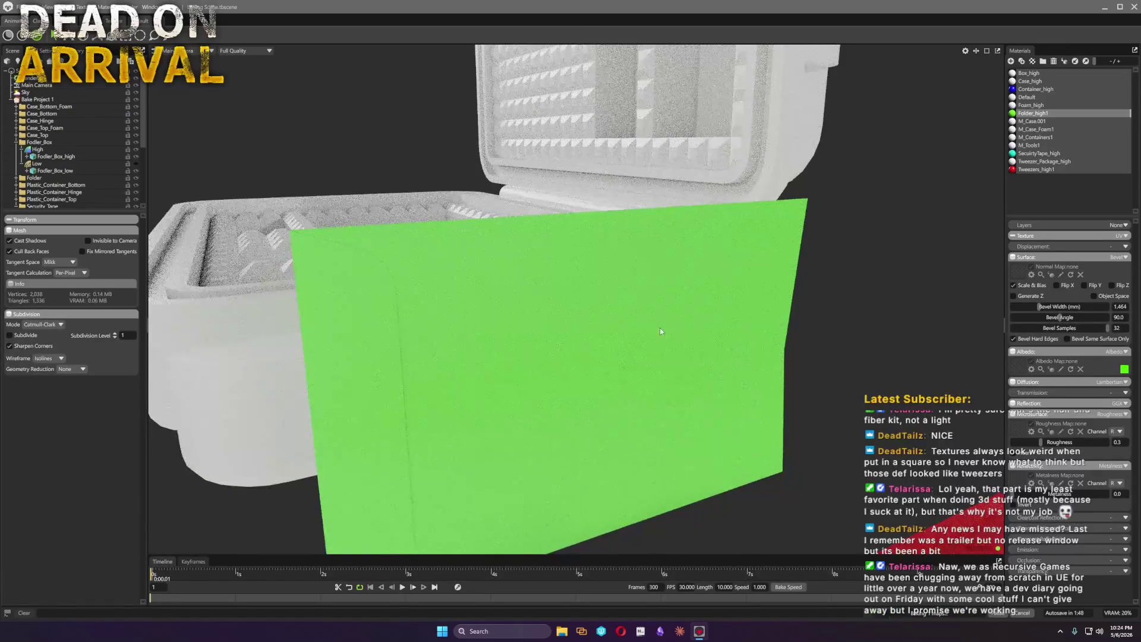
pyautogui.scroll(3, 568, 308)
pyautogui.scroll(2, 555, 297)
pyautogui.moveTo(556, 302); pyautogui.dragTo(849, 244)
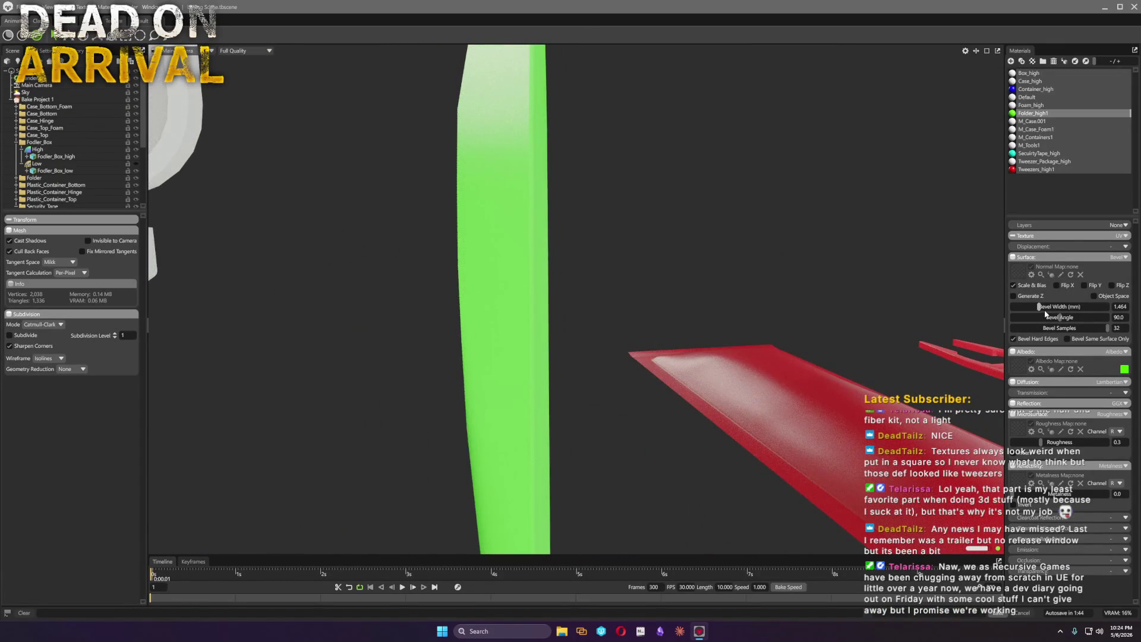
pyautogui.moveTo(1046, 307); pyautogui.dragTo(1059, 306)
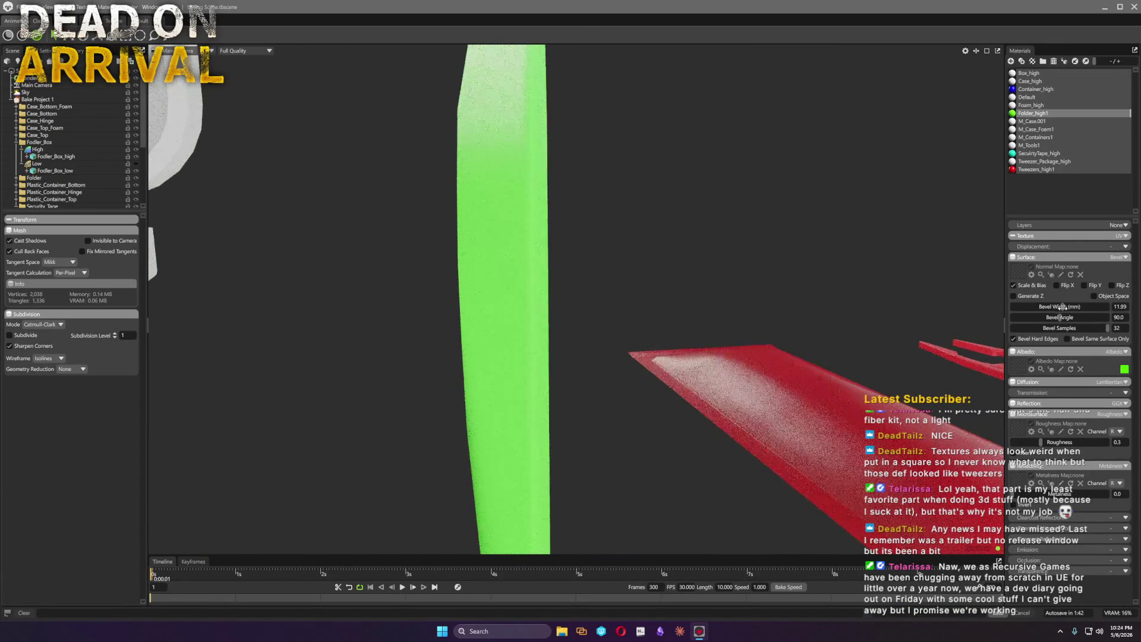
# Inspect the green folder and red tray from several angles, selecting each in turn
pyautogui.moveTo(613, 275)
pyautogui.mouseDown()
pyautogui.moveTo(330, 273)
pyautogui.moveTo(341, 259)
pyautogui.moveTo(508, 290)
pyautogui.moveTo(747, 230)
pyautogui.mouseUp()
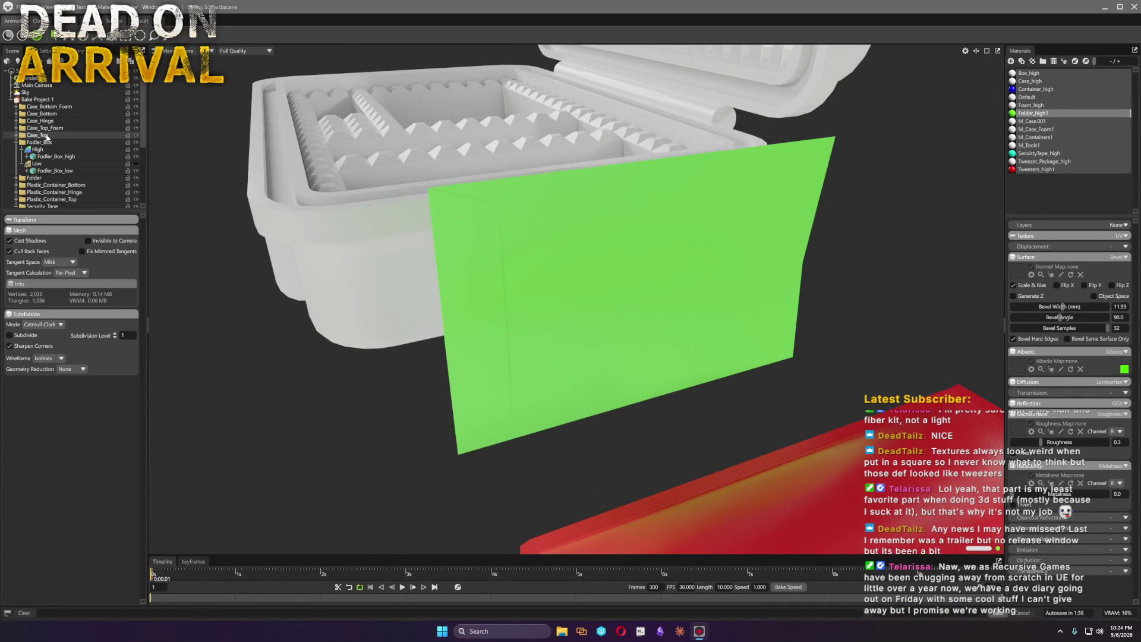
pyautogui.click(617, 319)
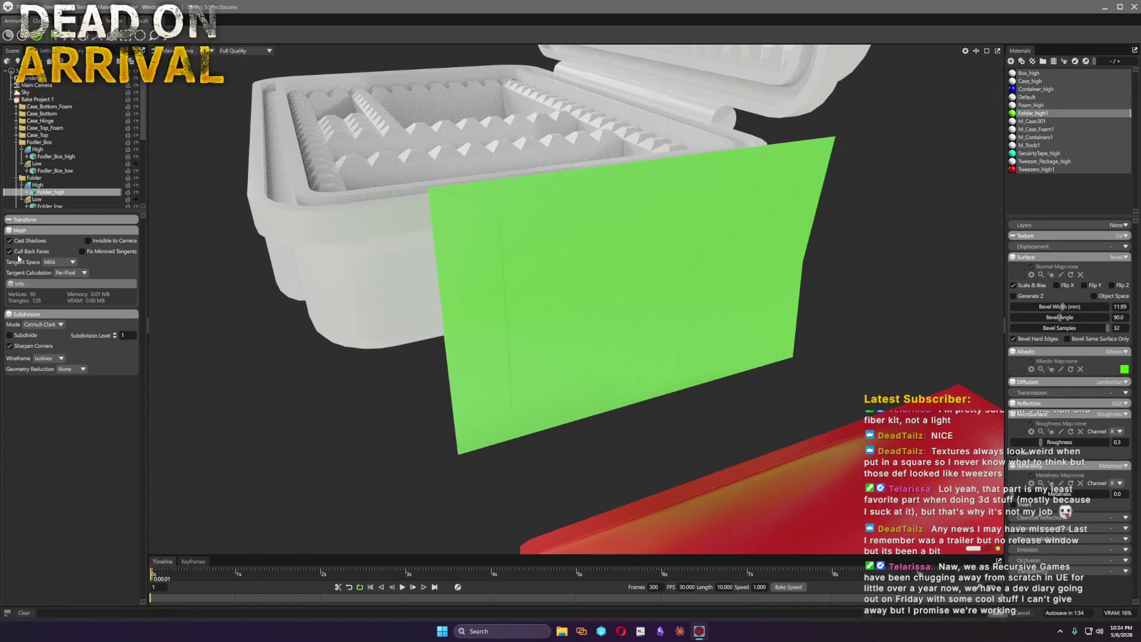
pyautogui.scroll(-2, 782, 327)
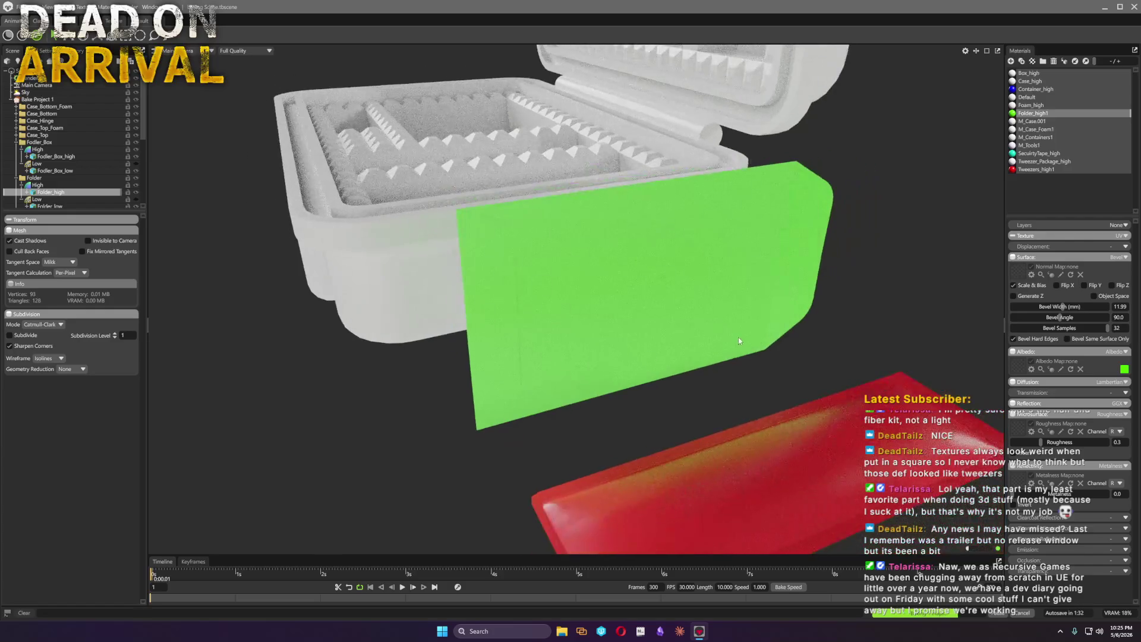
pyautogui.moveTo(740, 337); pyautogui.dragTo(668, 405)
pyautogui.click(698, 476)
pyautogui.moveTo(698, 476)
pyautogui.mouseDown()
pyautogui.moveTo(713, 418)
pyautogui.moveTo(364, 337)
pyautogui.mouseUp()
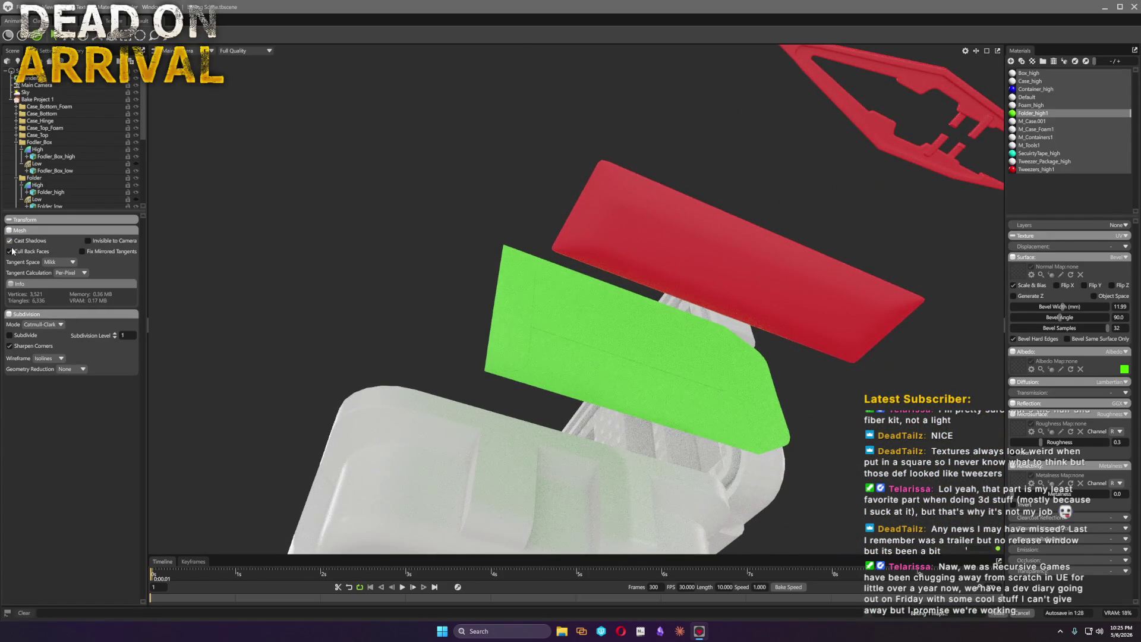
pyautogui.moveTo(718, 292)
pyautogui.mouseDown()
pyautogui.moveTo(706, 150)
pyautogui.moveTo(731, 247)
pyautogui.moveTo(685, 384)
pyautogui.mouseUp()
pyautogui.scroll(-2, 713, 154)
pyautogui.scroll(-3, 685, 383)
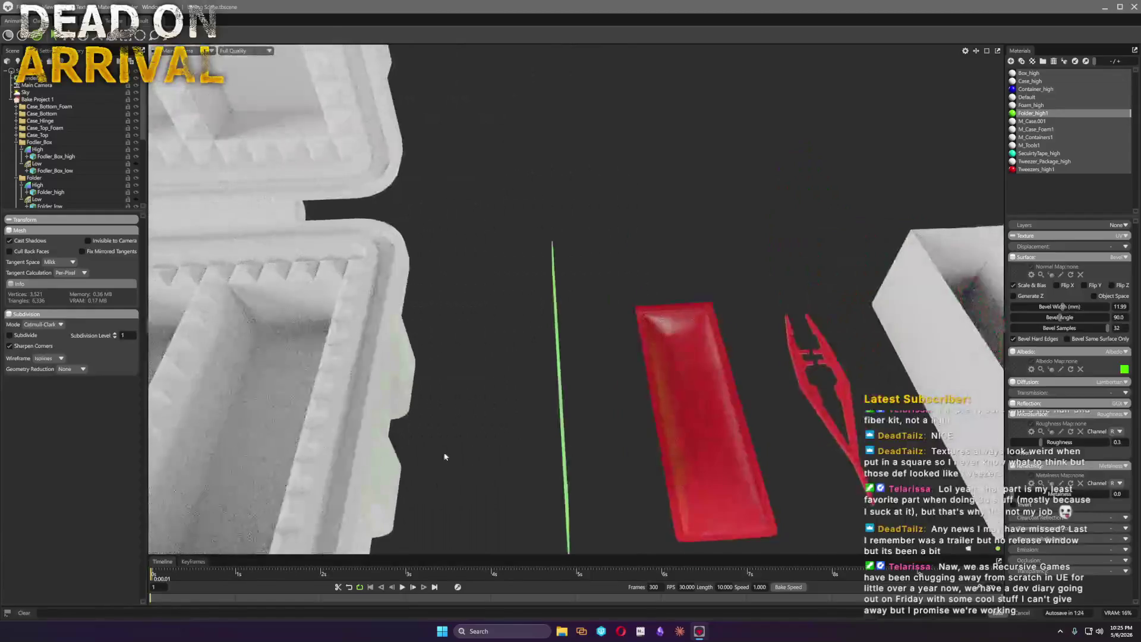
pyautogui.scroll(-3, 685, 383)
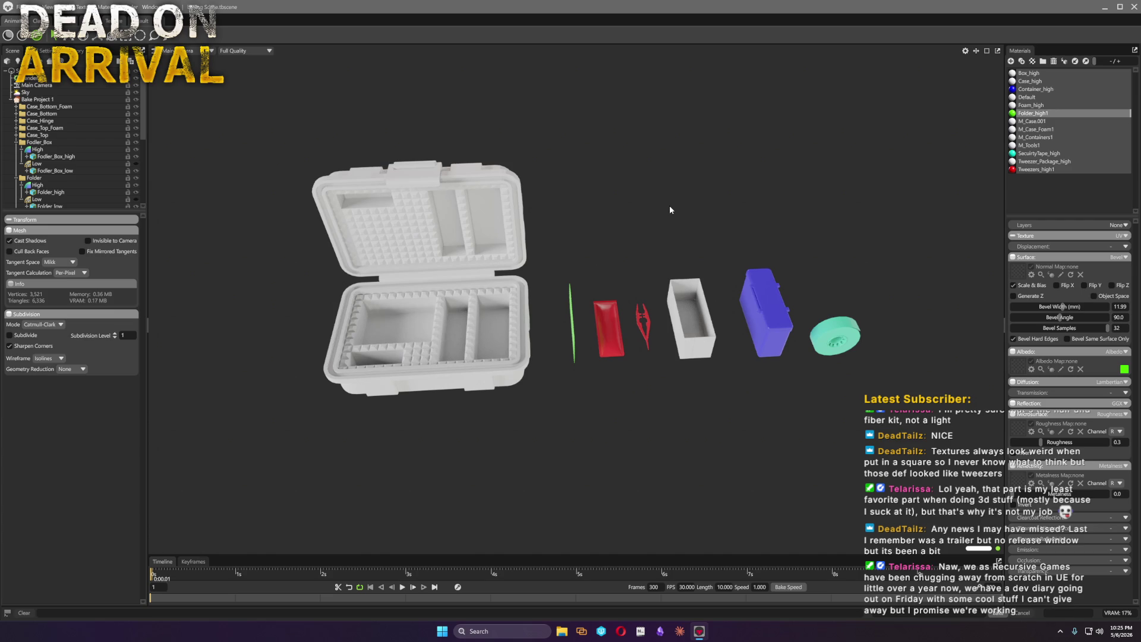
pyautogui.scroll(5, 670, 206)
# Select the box, pick the Box_high material and set its albedo to yellow
pyautogui.moveTo(842, 385); pyautogui.dragTo(576, 310)
pyautogui.click(577, 310)
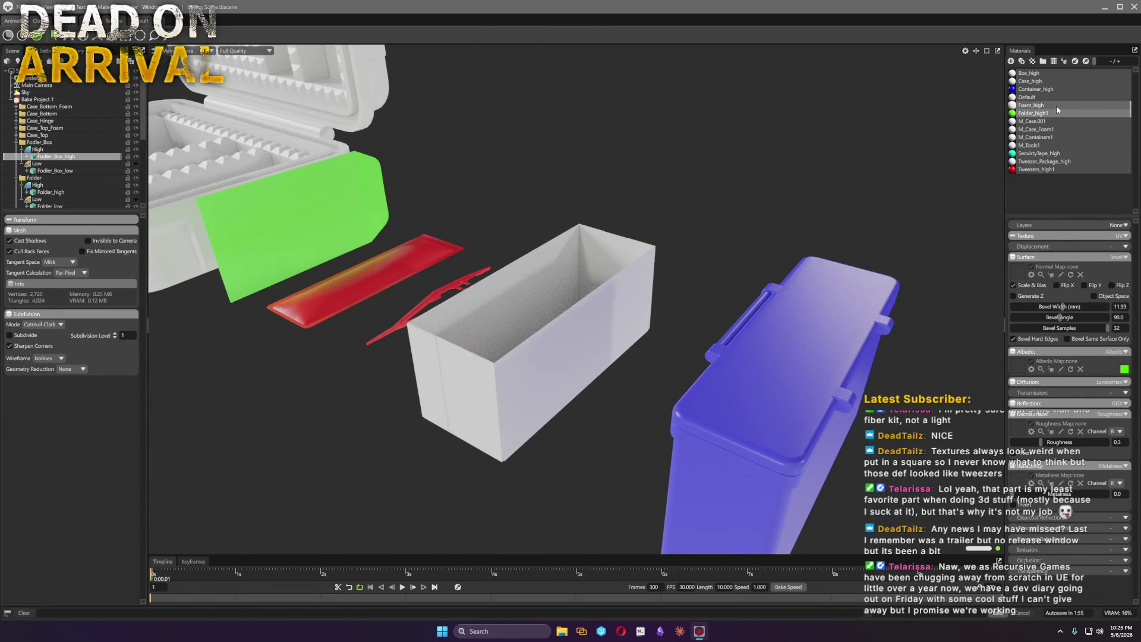
pyautogui.click(1053, 74)
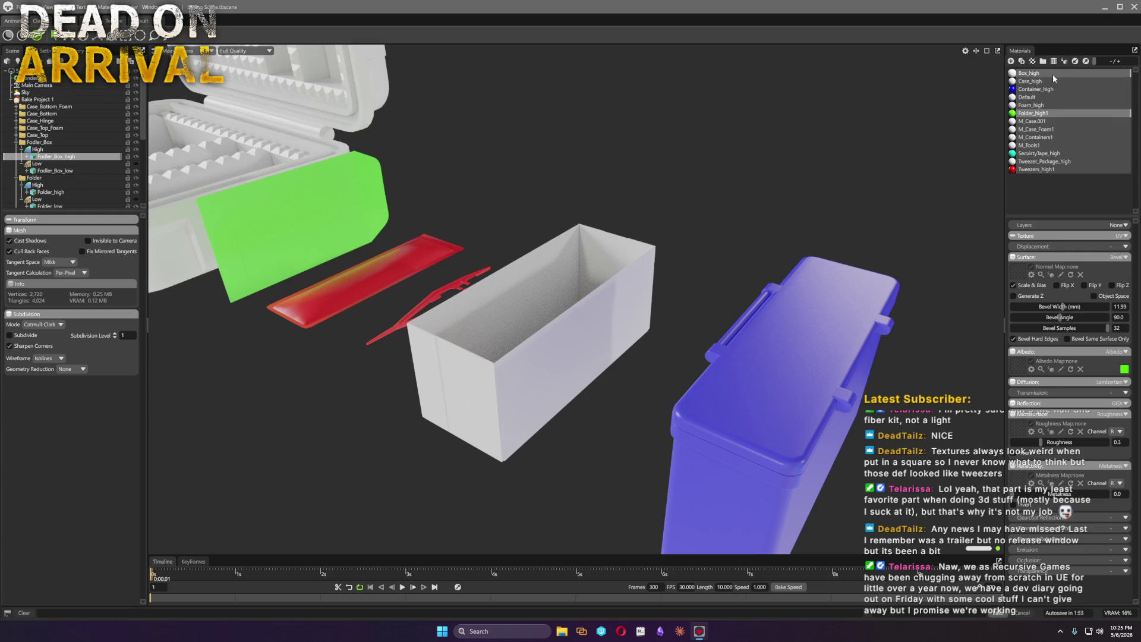
pyautogui.click(1123, 327)
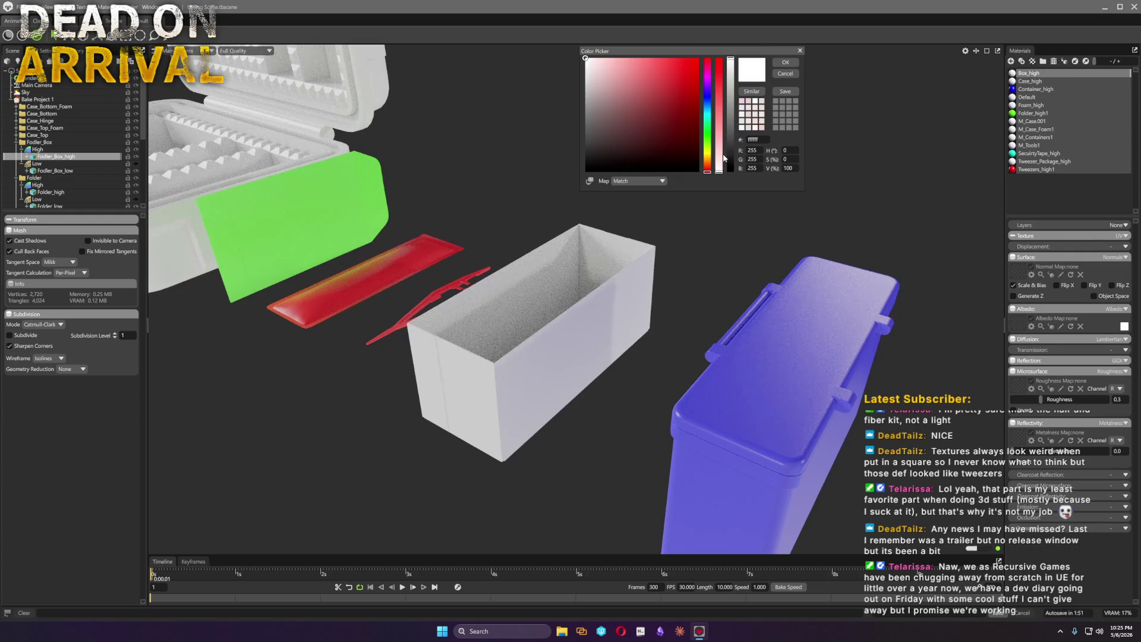
pyautogui.click(707, 158)
pyautogui.click(686, 72)
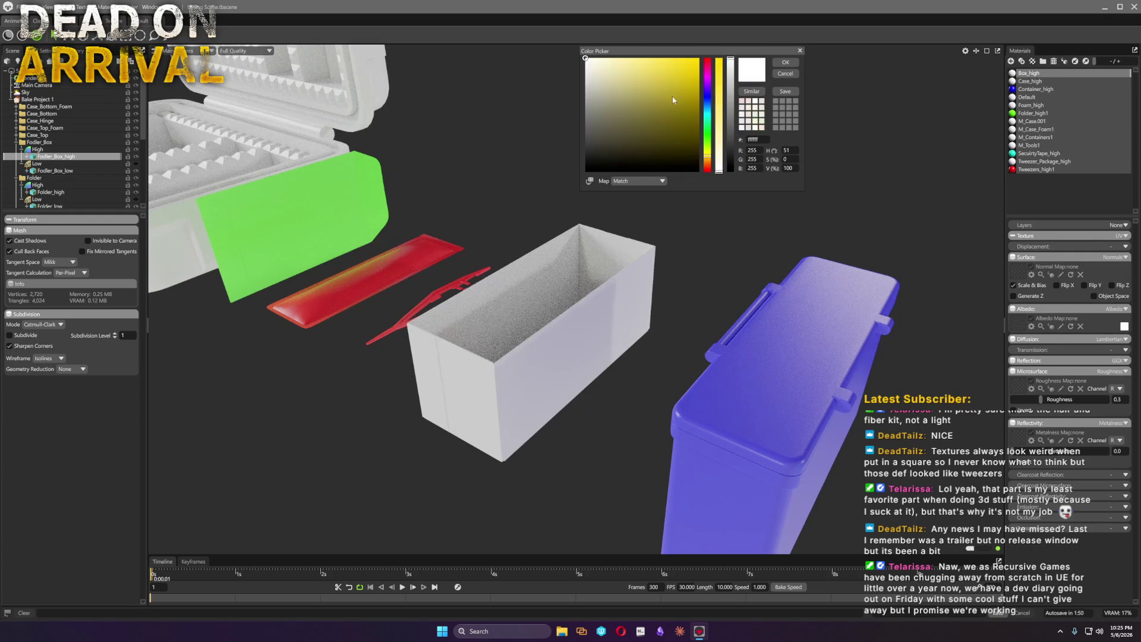
pyautogui.click(786, 62)
pyautogui.scroll(5, 597, 343)
pyautogui.moveTo(597, 344); pyautogui.dragTo(705, 258)
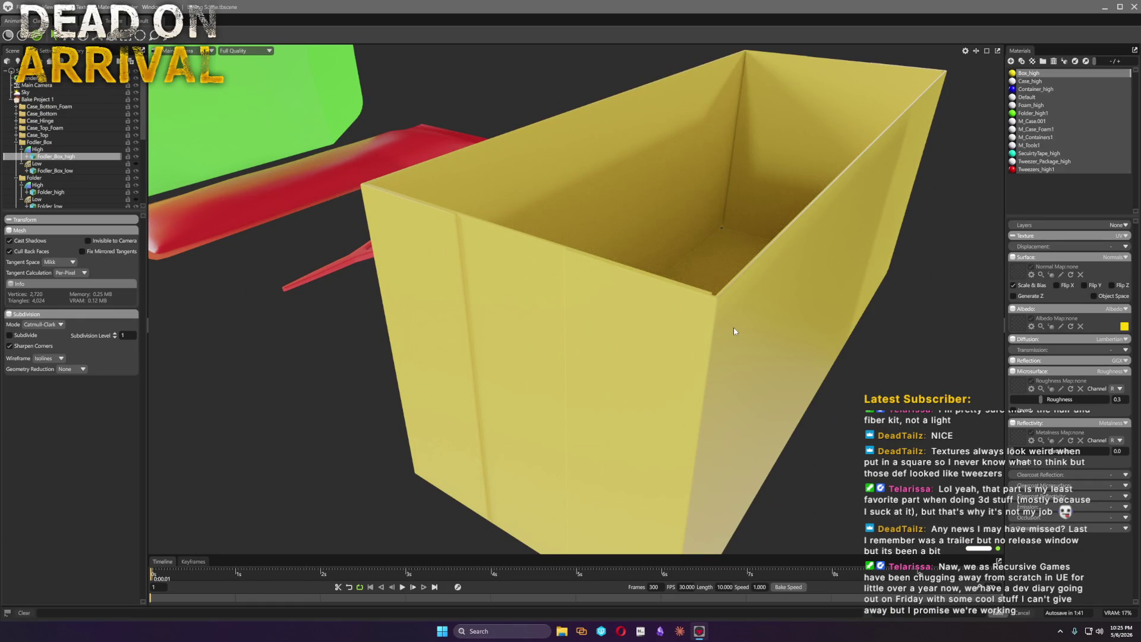
pyautogui.scroll(5, 703, 363)
pyautogui.scroll(-2, 740, 386)
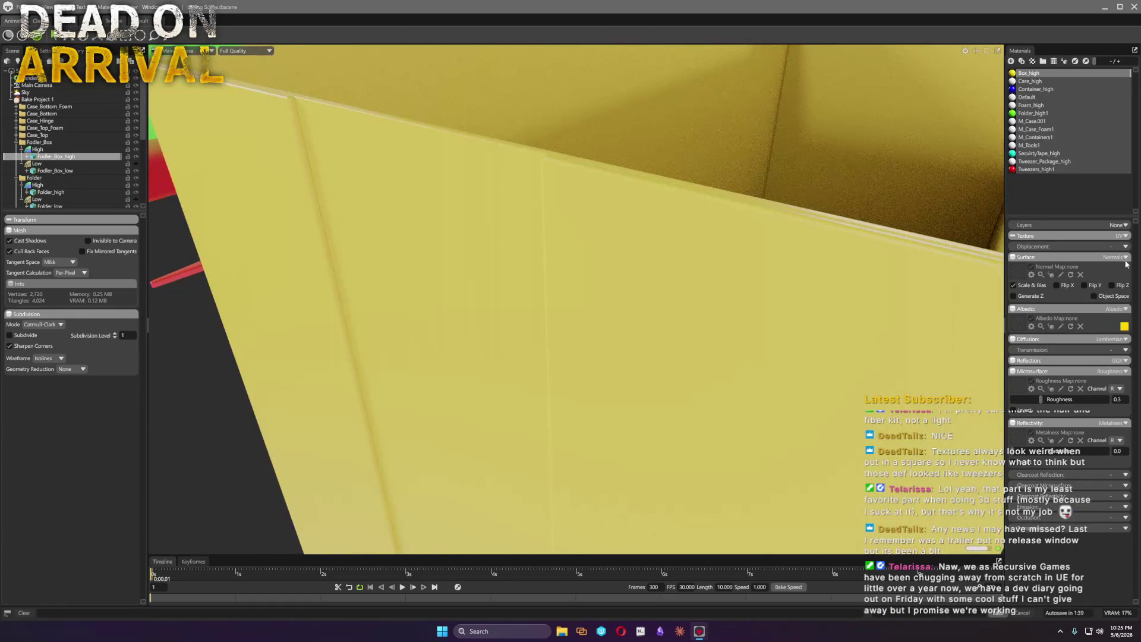
# Switch Box_high's surface to Bevel, same surface only, with 32 samples
pyautogui.click(1126, 264)
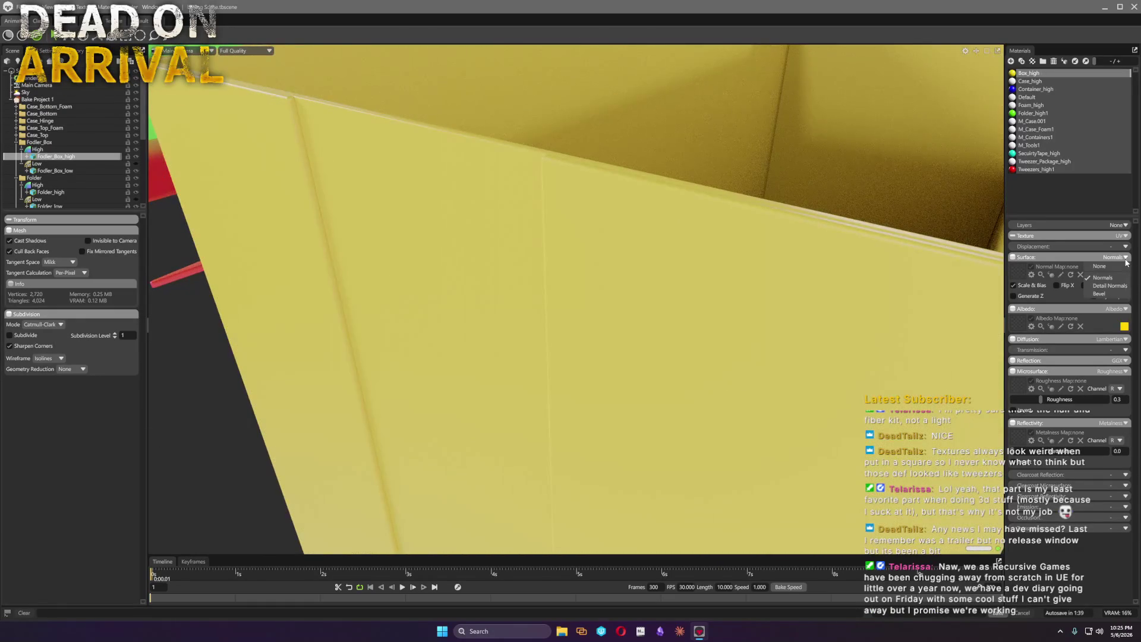
pyautogui.click(1105, 294)
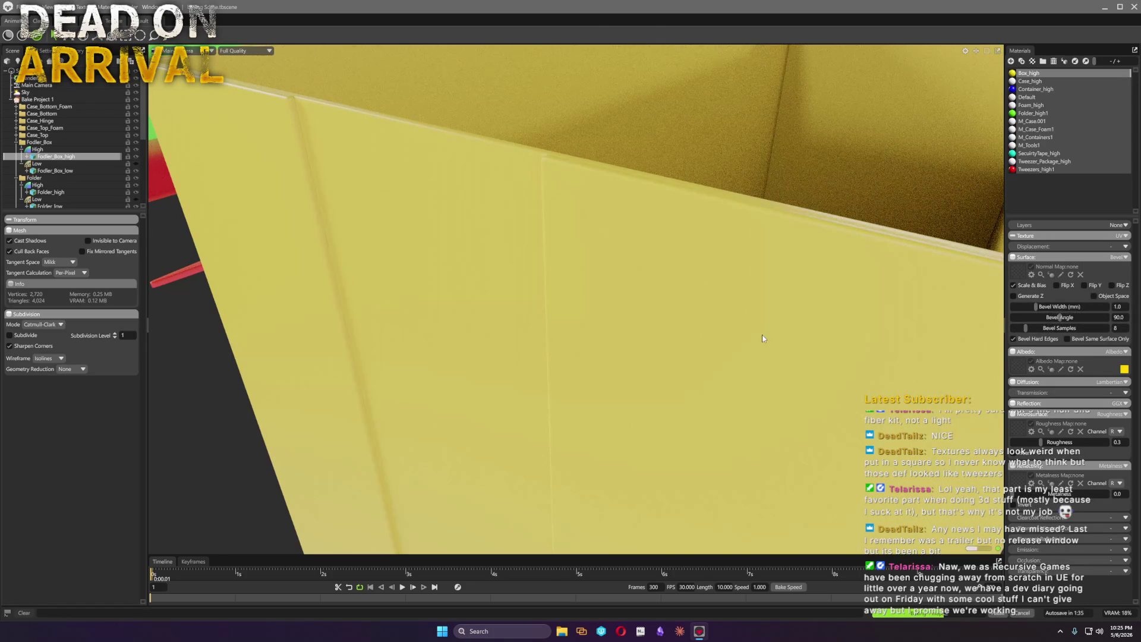
pyautogui.moveTo(814, 336); pyautogui.dragTo(815, 341)
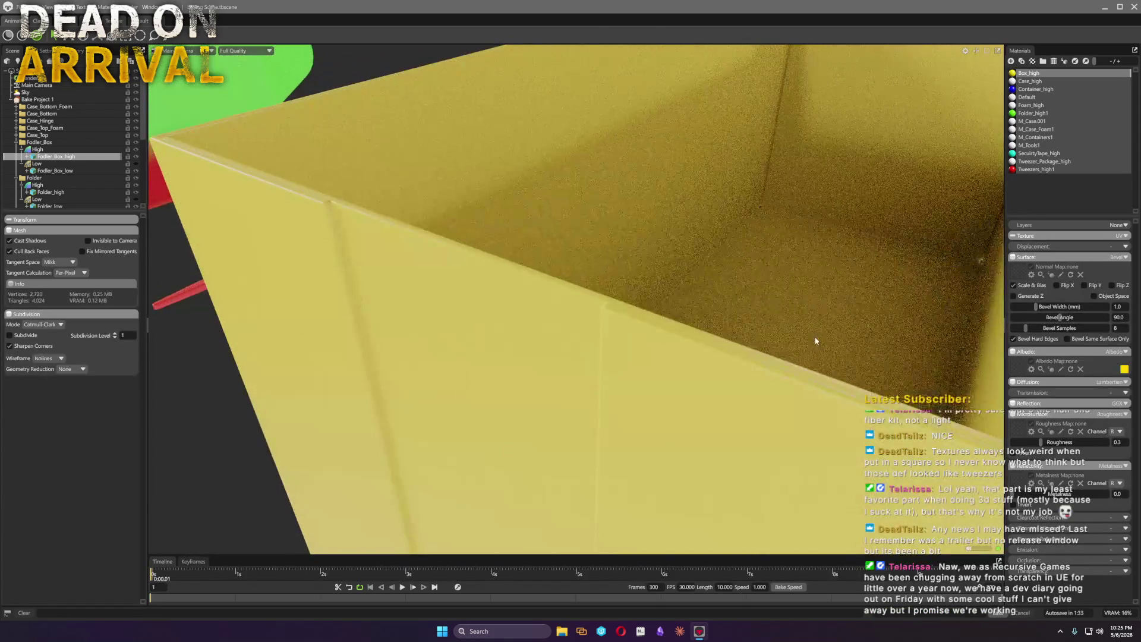
pyautogui.click(1067, 338)
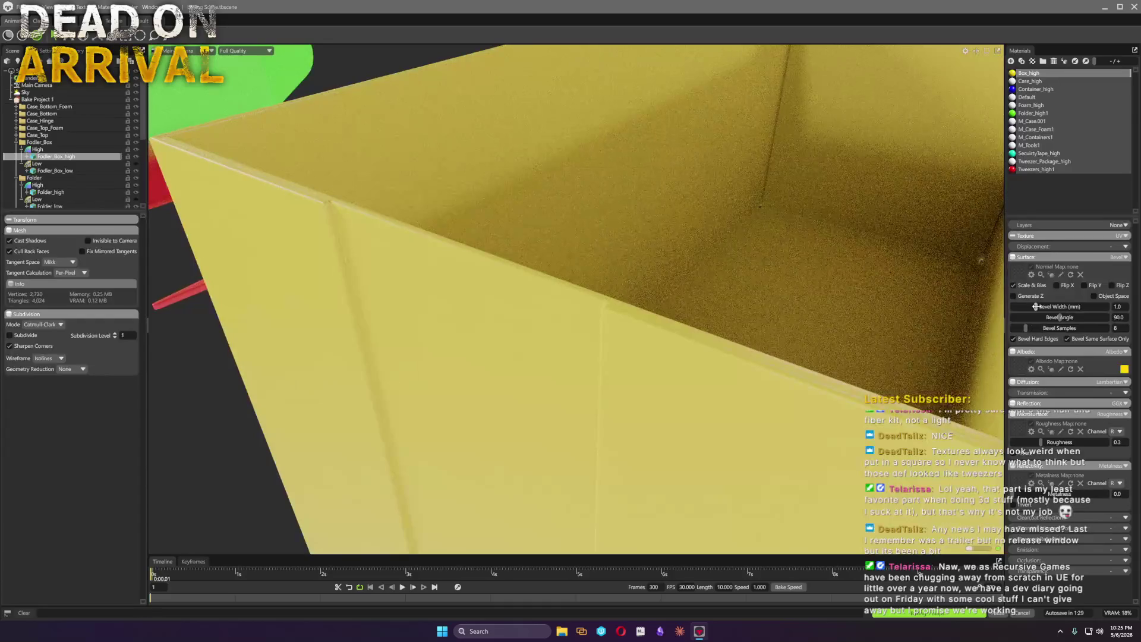
pyautogui.moveTo(1032, 323); pyautogui.dragTo(1036, 327)
pyautogui.moveTo(713, 348); pyautogui.dragTo(565, 349)
pyautogui.scroll(3, 578, 348)
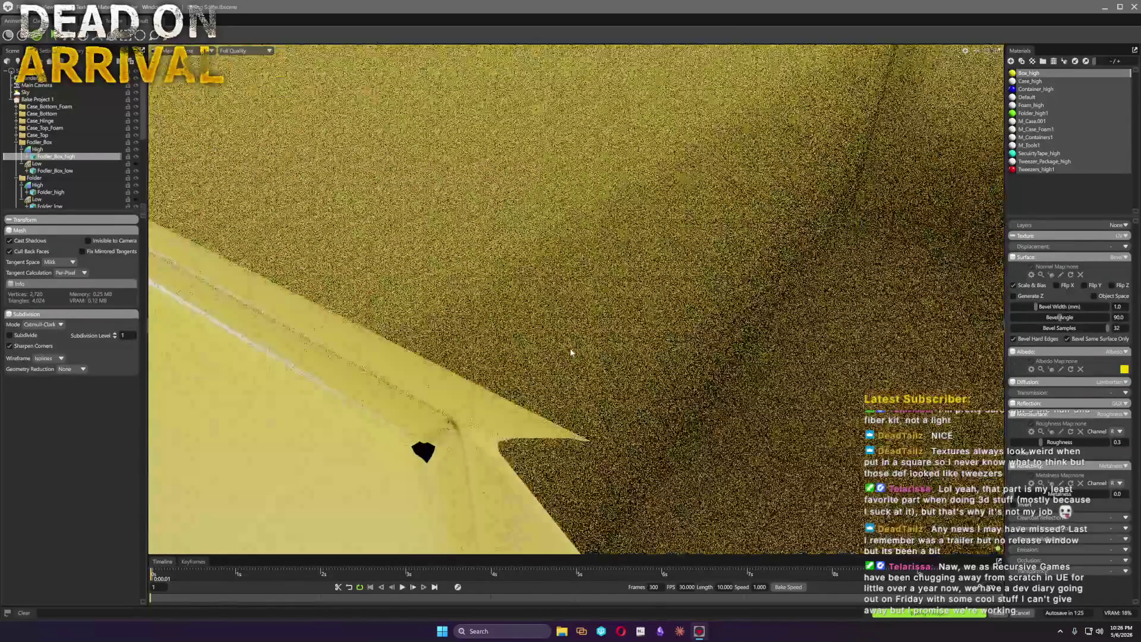
# Tune the box bevel width to about 0.56, then select and frame the case's bottom foam
pyautogui.moveTo(1036, 306); pyautogui.dragTo(1031, 310)
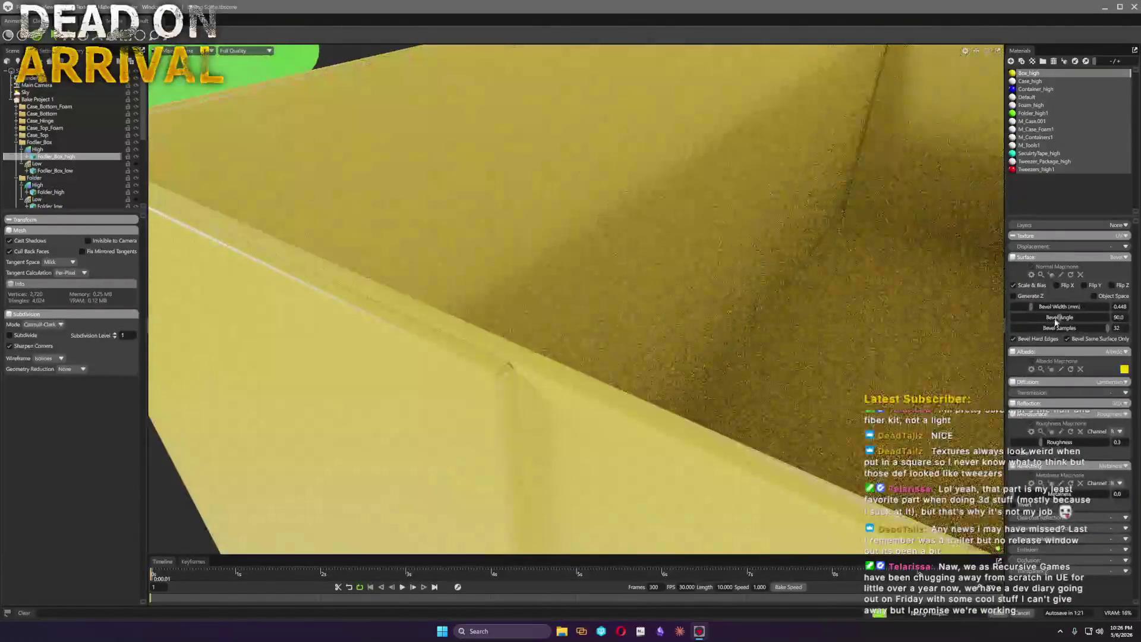
pyautogui.click(1014, 339)
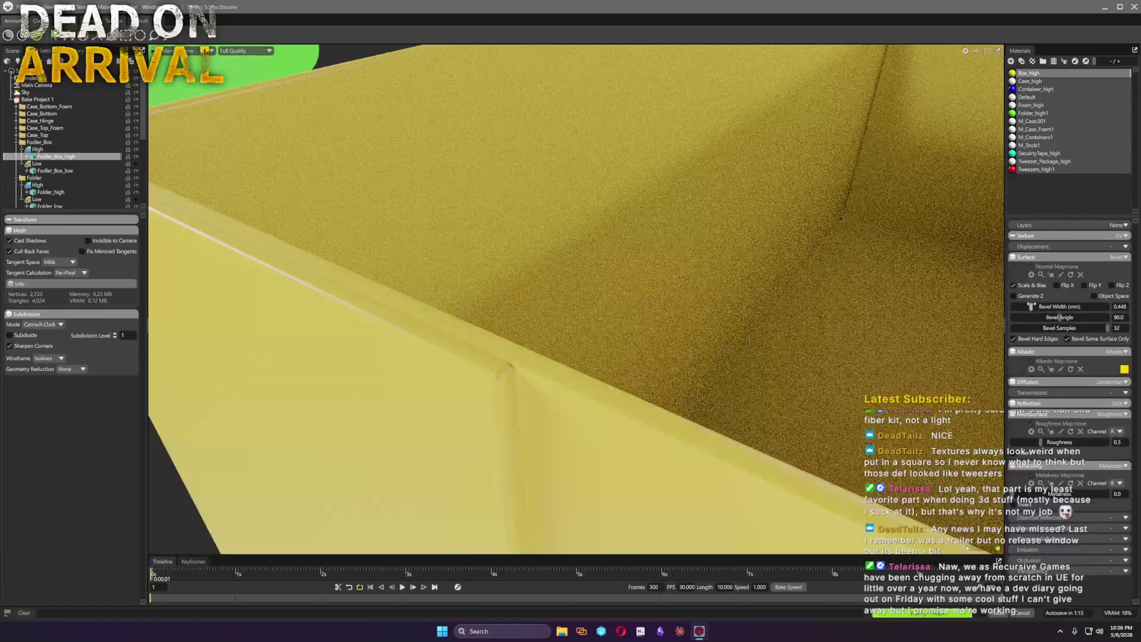
pyautogui.moveTo(1032, 306); pyautogui.dragTo(1032, 306)
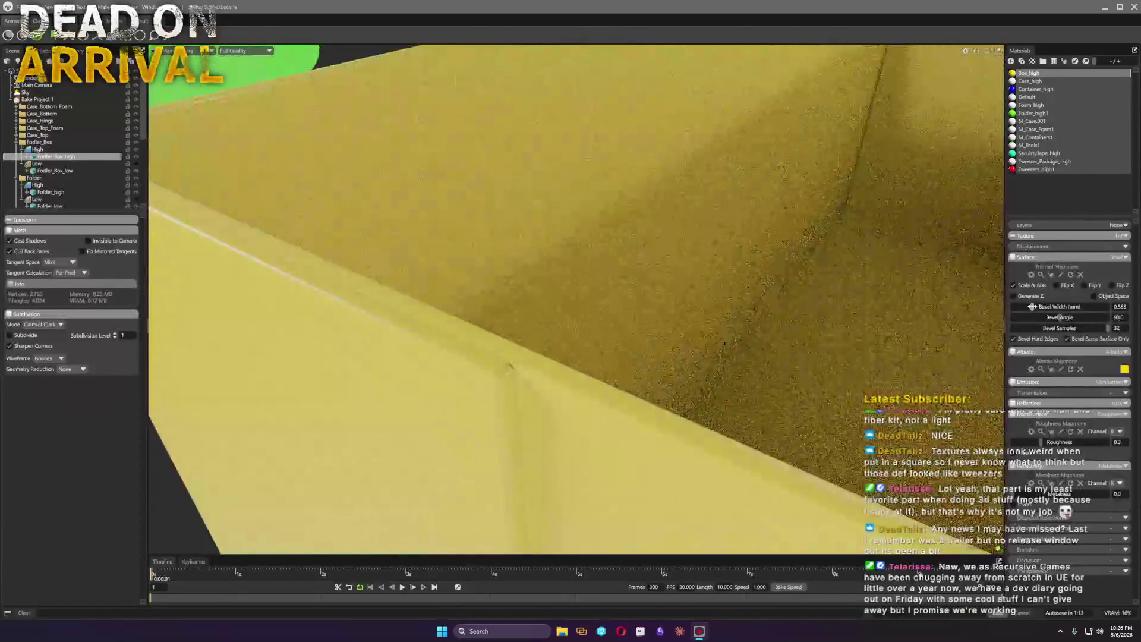
pyautogui.scroll(-3, 575, 328)
pyautogui.scroll(-3, 575, 328)
pyautogui.scroll(-2, 575, 327)
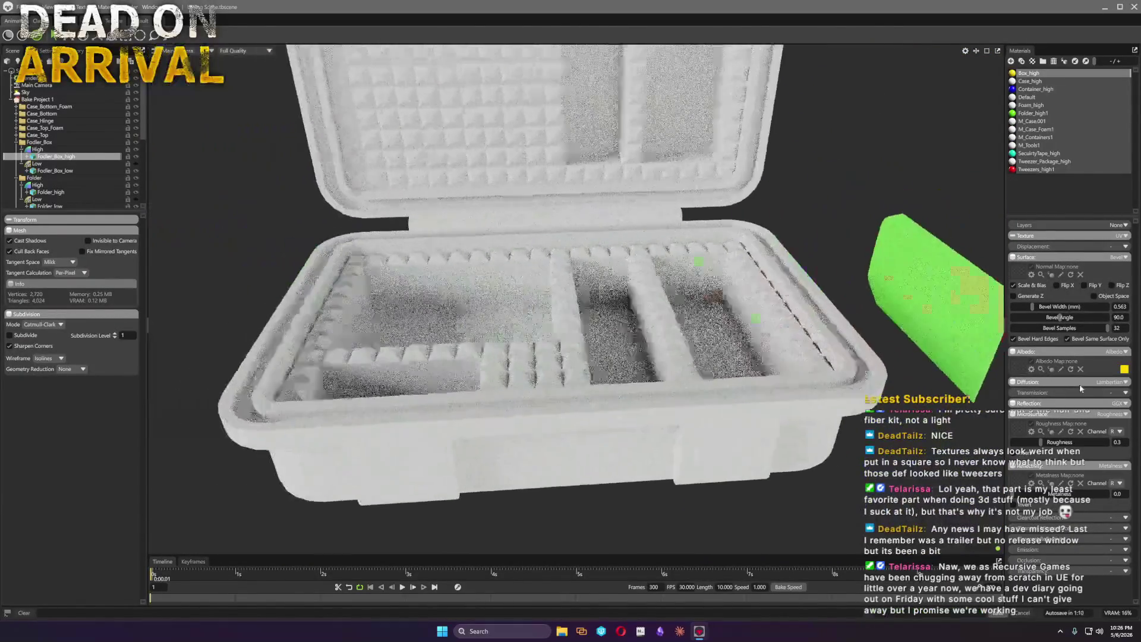
pyautogui.moveTo(575, 332); pyautogui.dragTo(602, 332)
pyautogui.click(603, 331)
pyautogui.press('f')
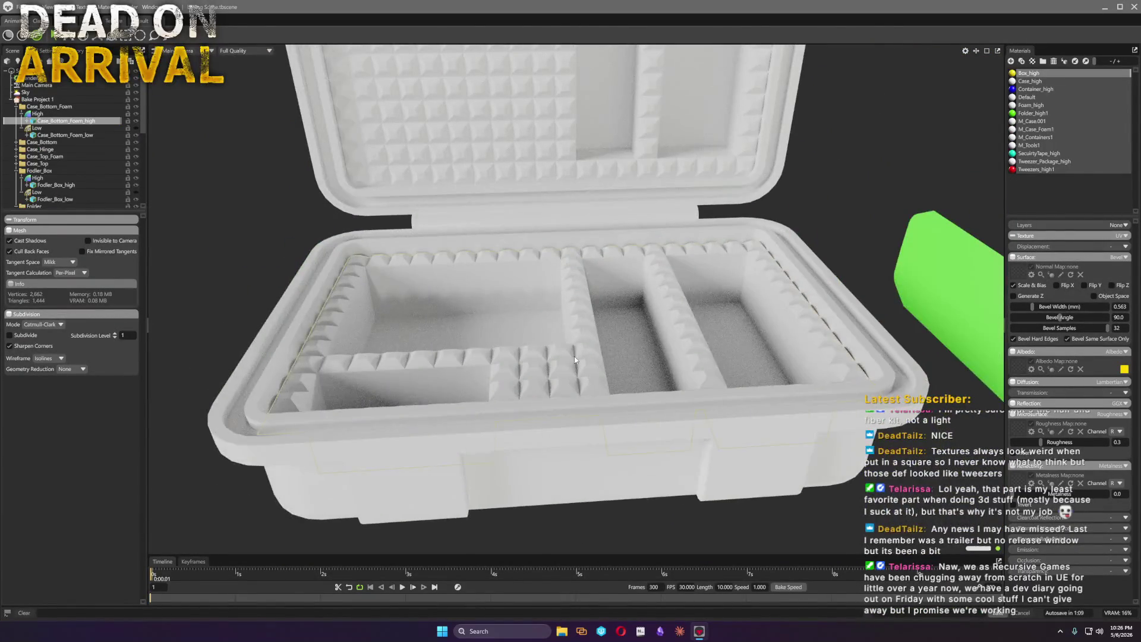
# Give the Foam_high material a fully saturated magenta albedo colour
pyautogui.click(1051, 106)
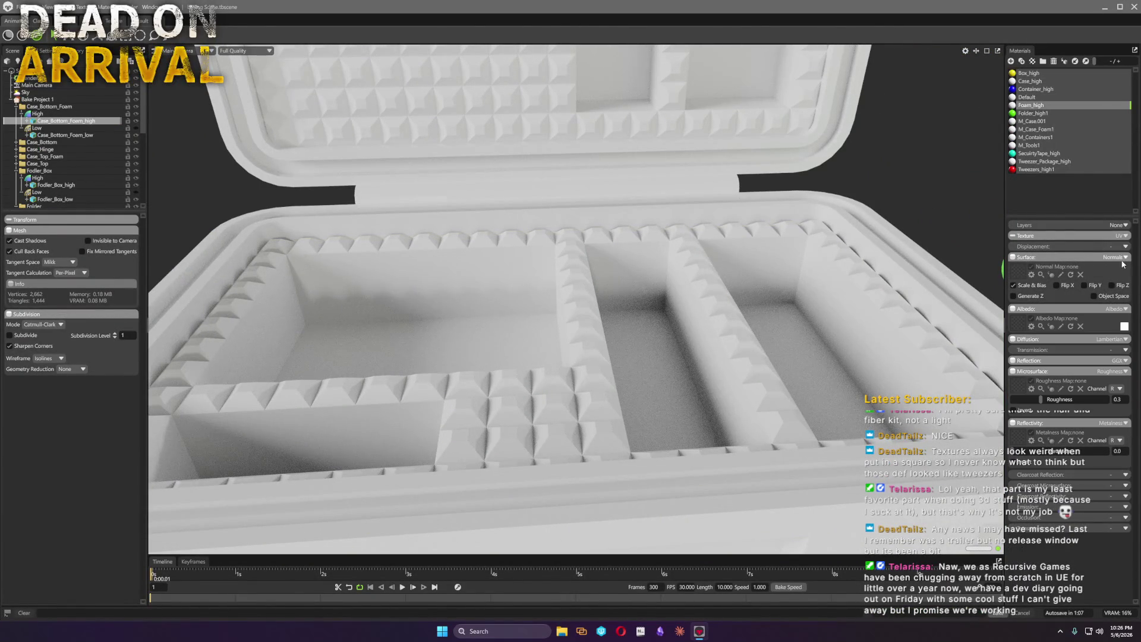
pyautogui.click(1124, 326)
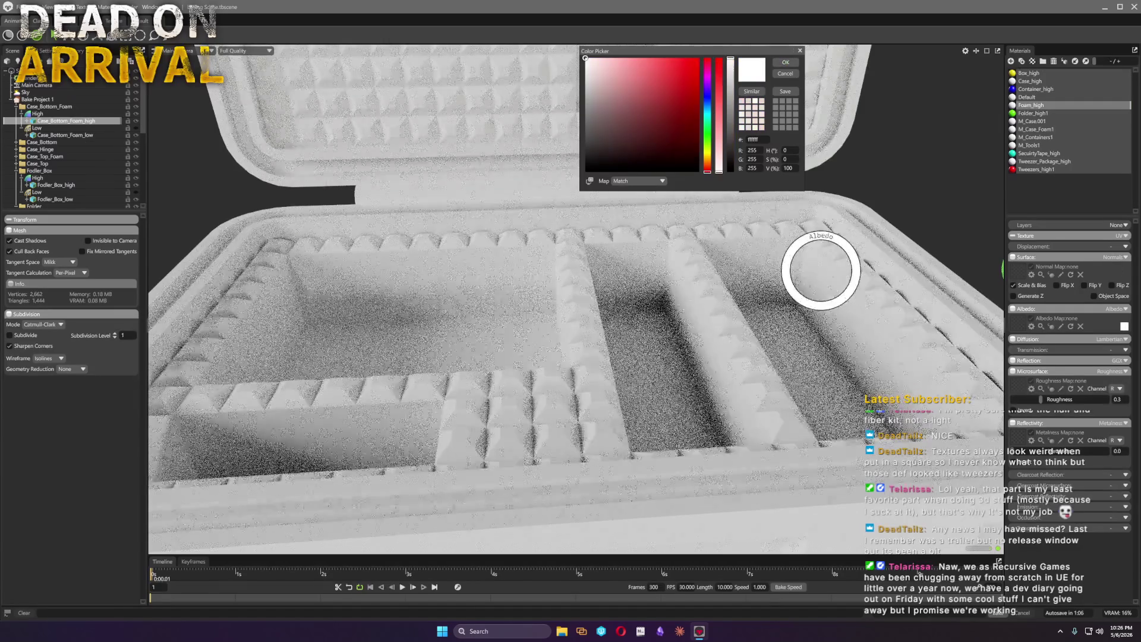
pyautogui.click(709, 78)
pyautogui.click(699, 59)
pyautogui.click(786, 63)
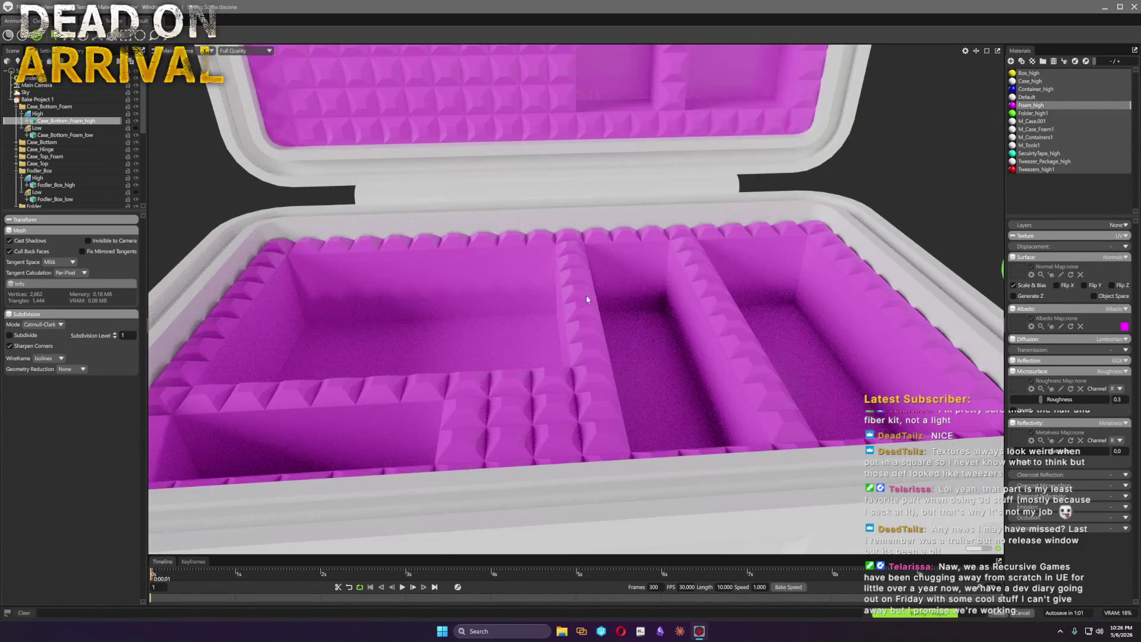
pyautogui.scroll(5, 629, 272)
pyautogui.scroll(3, 641, 360)
pyautogui.scroll(3, 745, 371)
pyautogui.moveTo(744, 371); pyautogui.dragTo(459, 267)
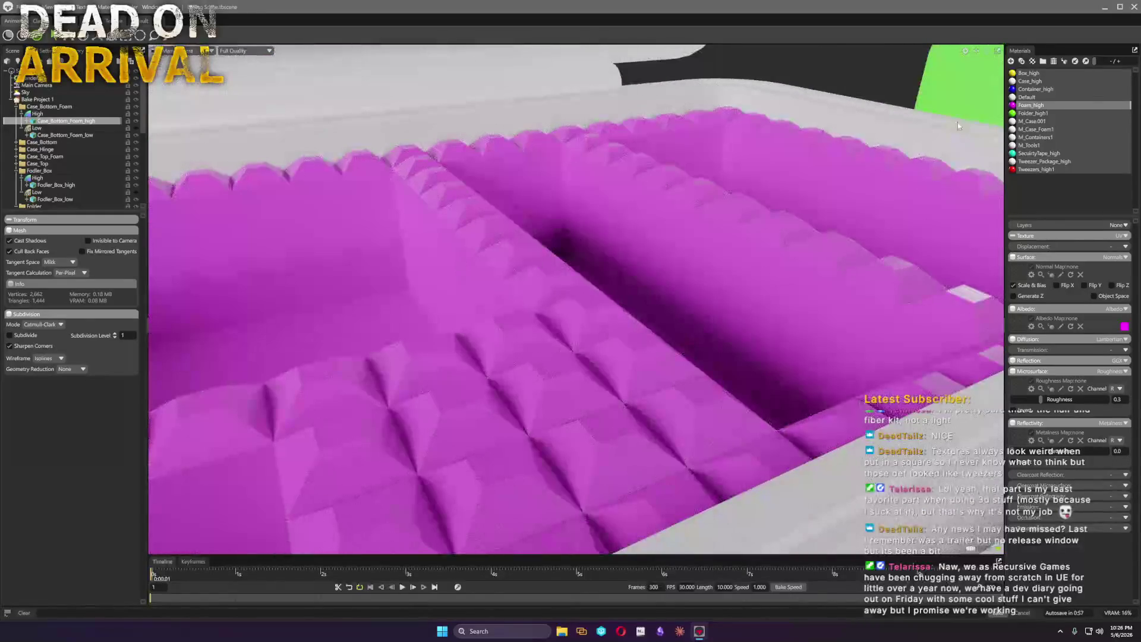
# Switch the foam surface to Bevel at 32 samples with a width of about 2.68
pyautogui.click(1110, 258)
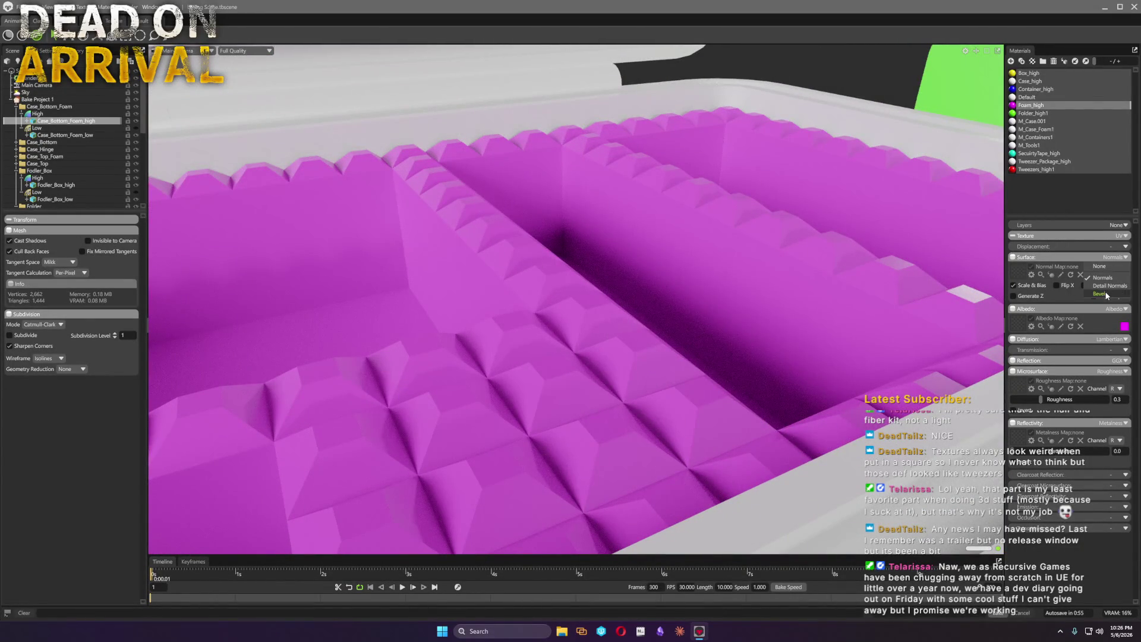
pyautogui.click(1106, 294)
pyautogui.write('32')
pyautogui.moveTo(1037, 308)
pyautogui.mouseDown()
pyautogui.moveTo(1065, 307)
pyautogui.moveTo(1044, 307)
pyautogui.mouseUp()
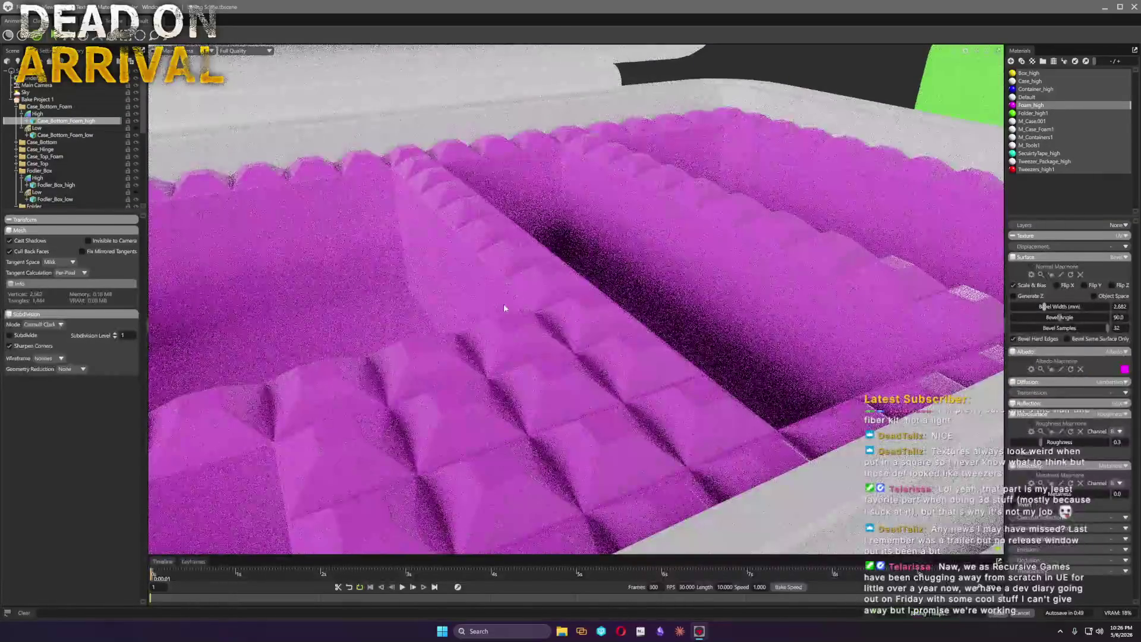
pyautogui.moveTo(504, 308); pyautogui.dragTo(591, 324)
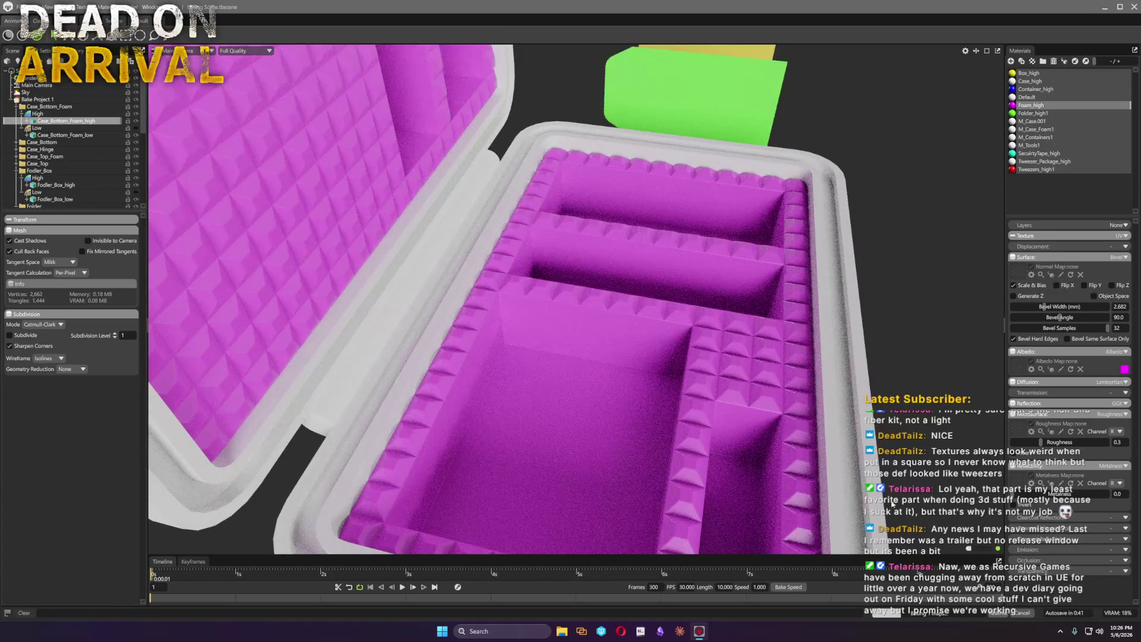
pyautogui.moveTo(500, 295)
pyautogui.mouseDown()
pyautogui.moveTo(552, 326)
pyautogui.moveTo(612, 339)
pyautogui.mouseUp()
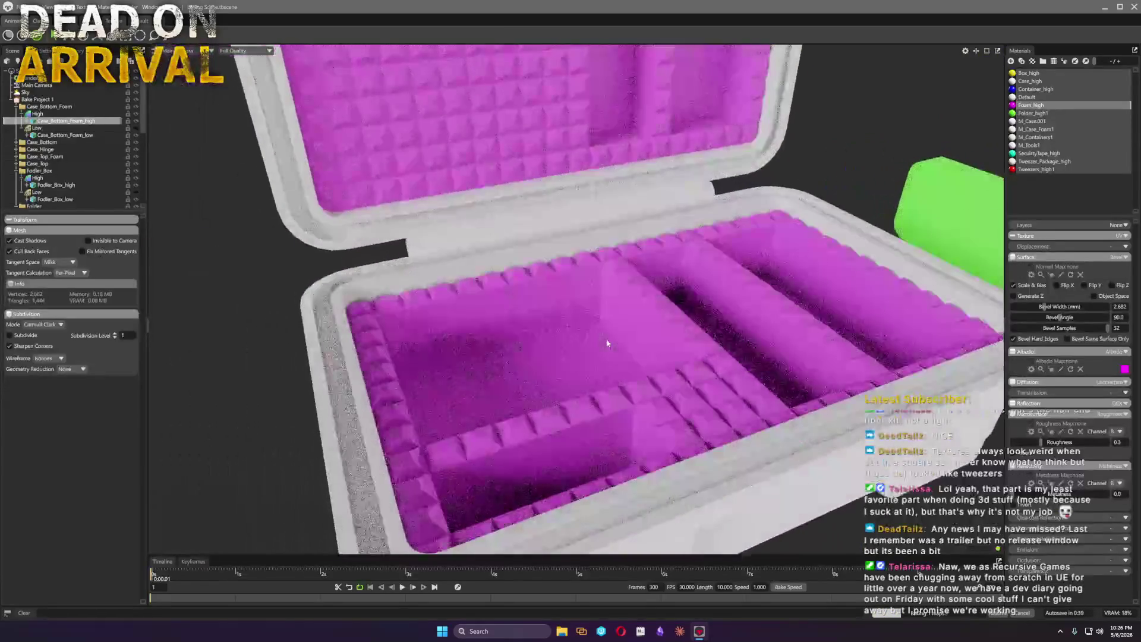
pyautogui.moveTo(659, 305); pyautogui.dragTo(780, 388)
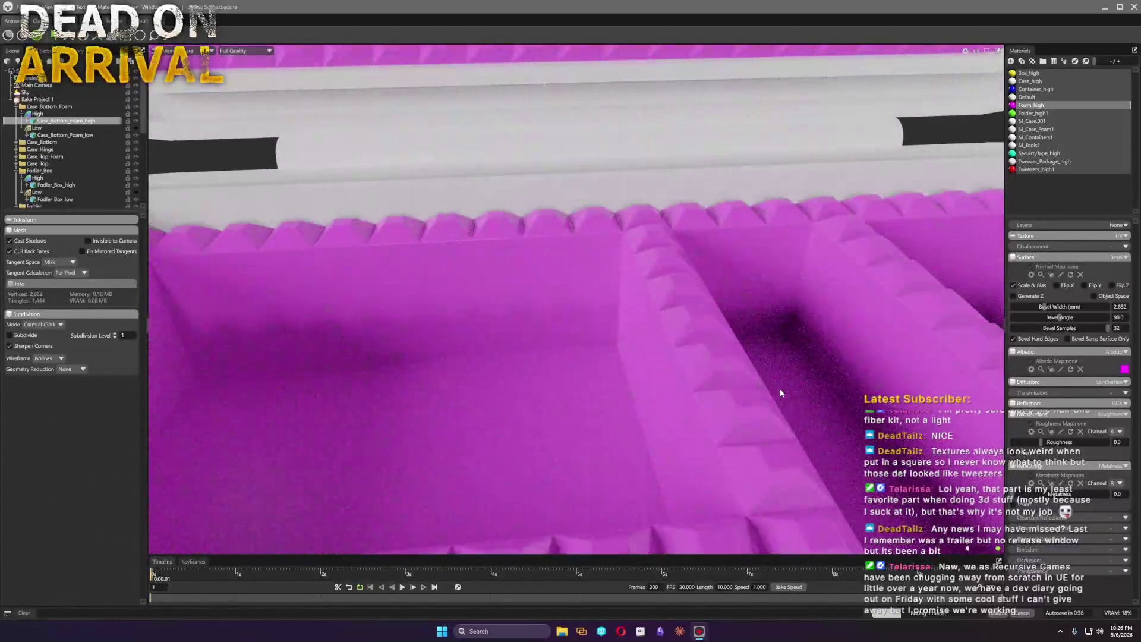
pyautogui.scroll(-2, 779, 388)
pyautogui.scroll(-3, 788, 401)
pyautogui.scroll(-3, 787, 400)
pyautogui.scroll(-2, 788, 401)
pyautogui.moveTo(595, 426)
pyautogui.mouseDown()
pyautogui.moveTo(577, 365)
pyautogui.moveTo(617, 375)
pyautogui.moveTo(784, 327)
pyautogui.moveTo(432, 390)
pyautogui.moveTo(581, 402)
pyautogui.moveTo(625, 365)
pyautogui.moveTo(650, 340)
pyautogui.moveTo(627, 191)
pyautogui.mouseUp()
pyautogui.scroll(2, 577, 365)
pyautogui.scroll(2, 588, 356)
pyautogui.scroll(2, 615, 350)
pyautogui.scroll(3, 582, 403)
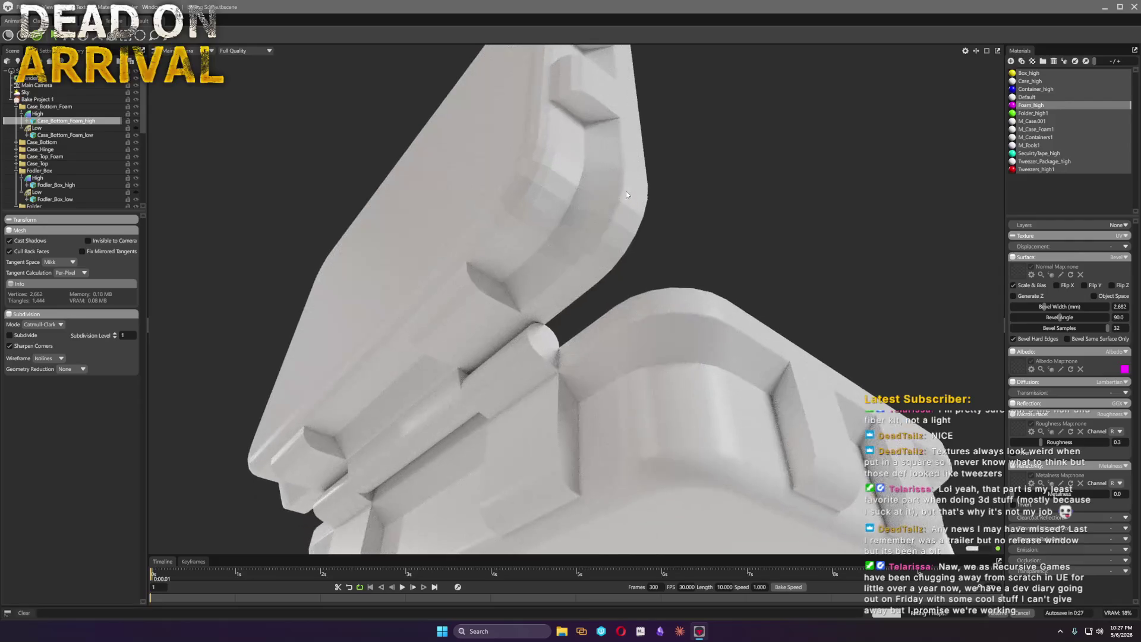
# Select the case lid and bring up the Case_high material for editing
pyautogui.click(521, 209)
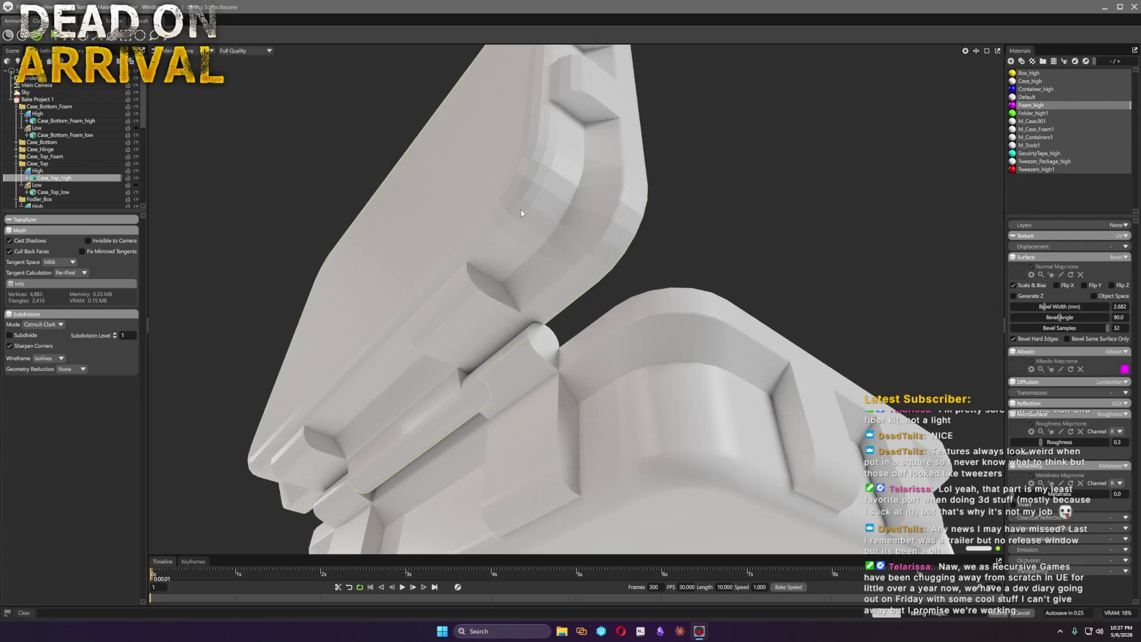
pyautogui.press('super')
pyautogui.write('maya')
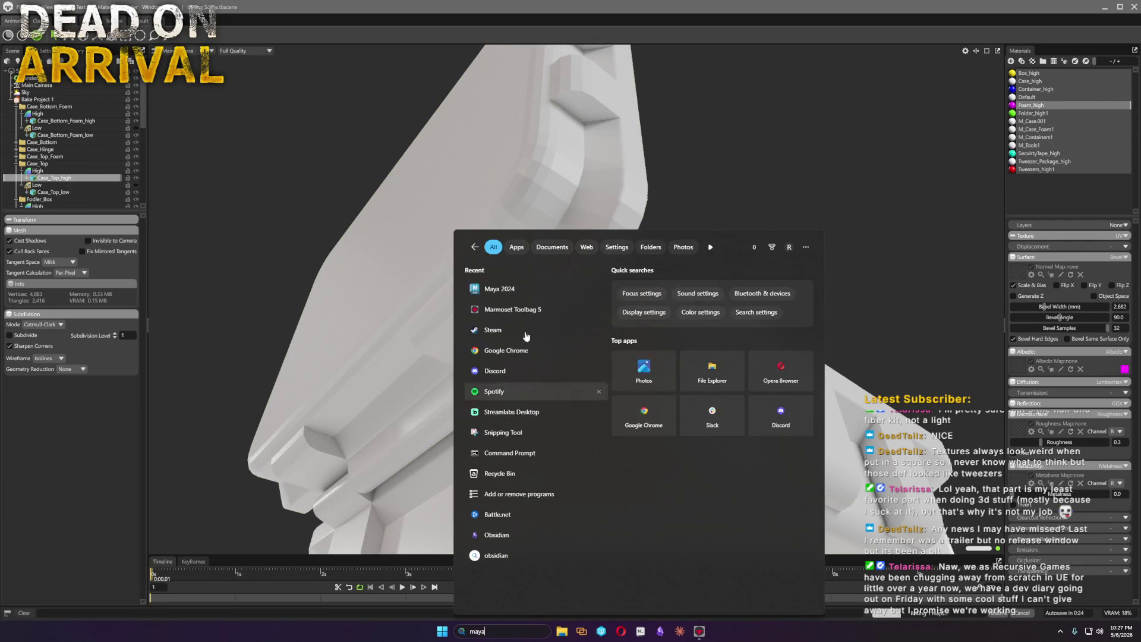
pyautogui.click(538, 176)
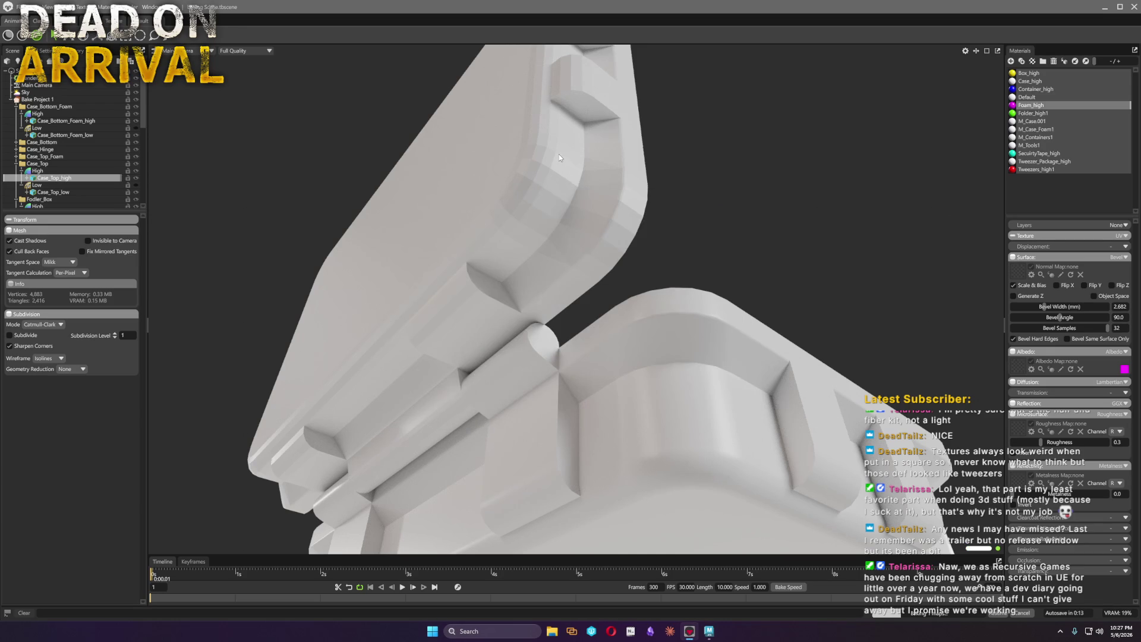
pyautogui.click(1039, 81)
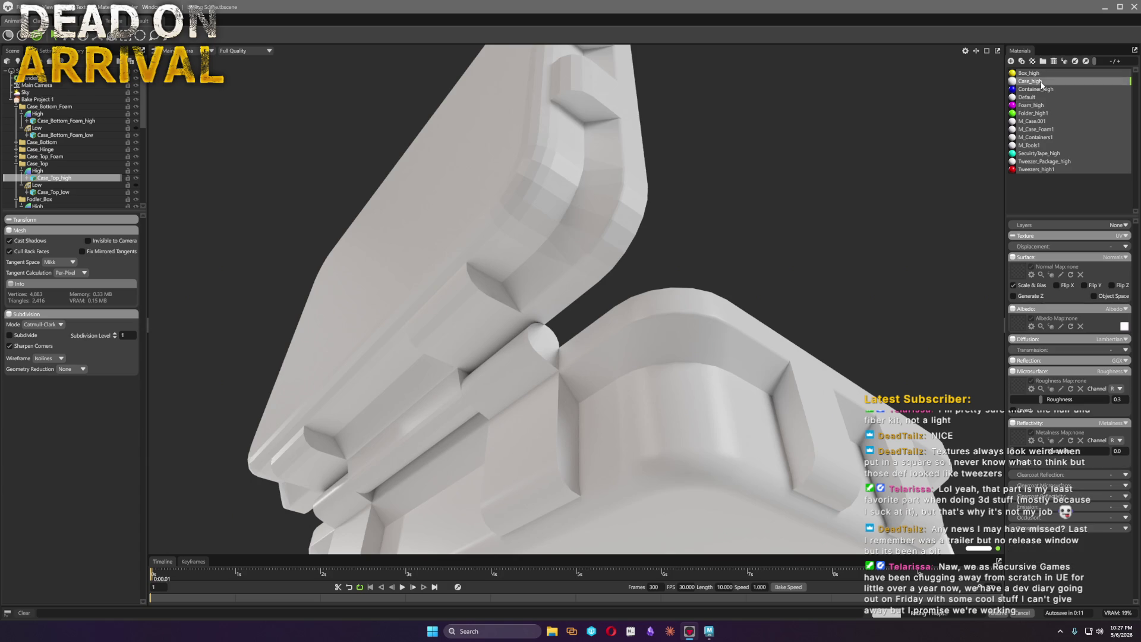
# Give the Case_high material an orange albedo colour
pyautogui.click(1123, 327)
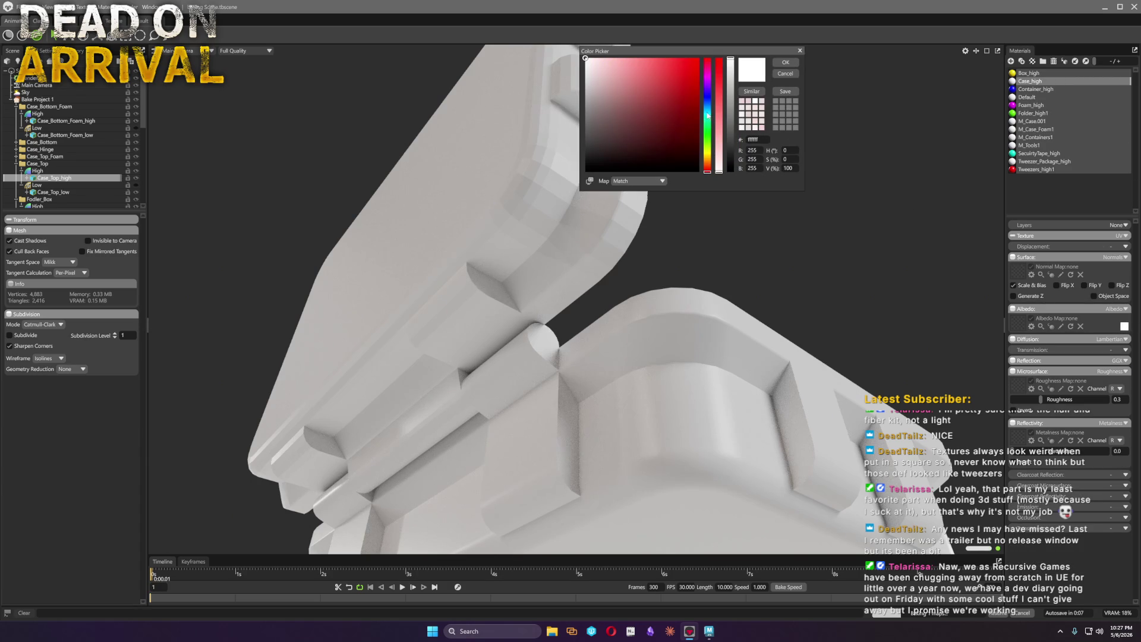
pyautogui.click(709, 165)
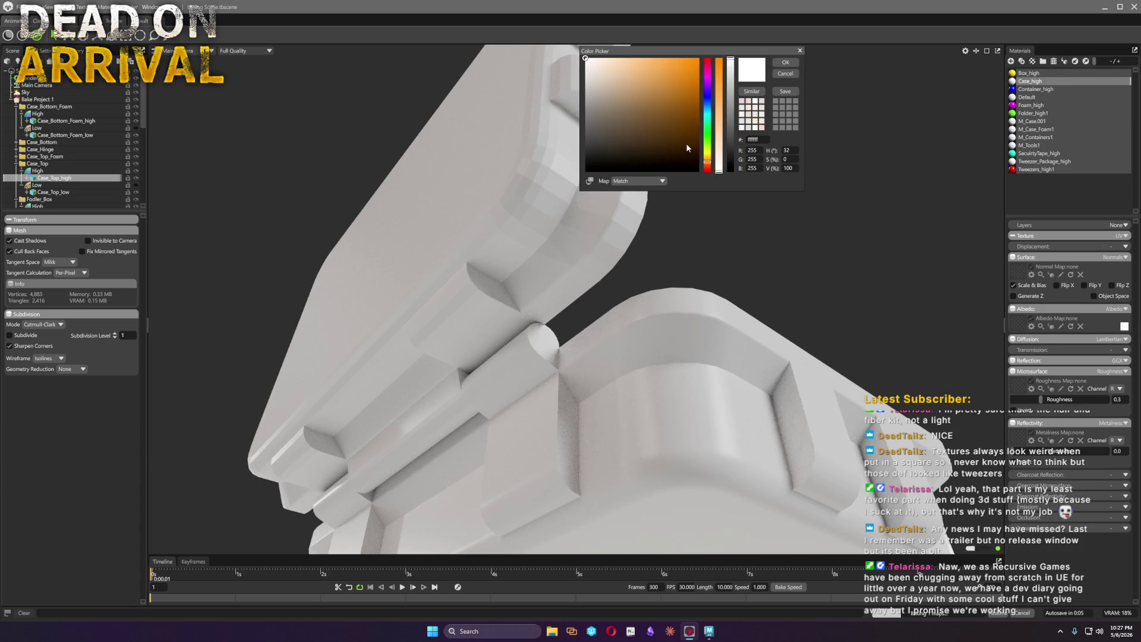
pyautogui.click(786, 62)
# Switch the case surface to Bevel with 32 samples, then move over to Maya
pyautogui.click(1115, 257)
pyautogui.click(1106, 294)
pyautogui.moveTo(1038, 328)
pyautogui.mouseDown()
pyautogui.moveTo(1061, 328)
pyautogui.moveTo(1016, 307)
pyautogui.mouseUp()
pyautogui.scroll(3, 675, 351)
pyautogui.scroll(-3, 486, 375)
pyautogui.scroll(-4, 485, 376)
pyautogui.moveTo(486, 375)
pyautogui.mouseDown()
pyautogui.moveTo(590, 382)
pyautogui.moveTo(672, 438)
pyautogui.moveTo(730, 451)
pyautogui.mouseUp()
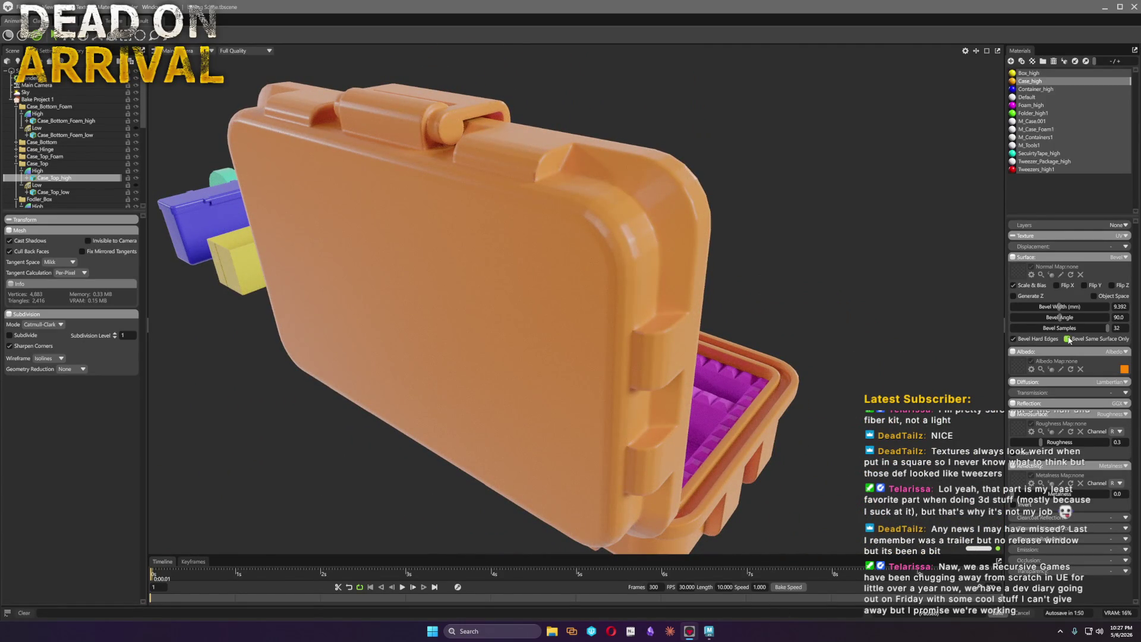
pyautogui.click(714, 635)
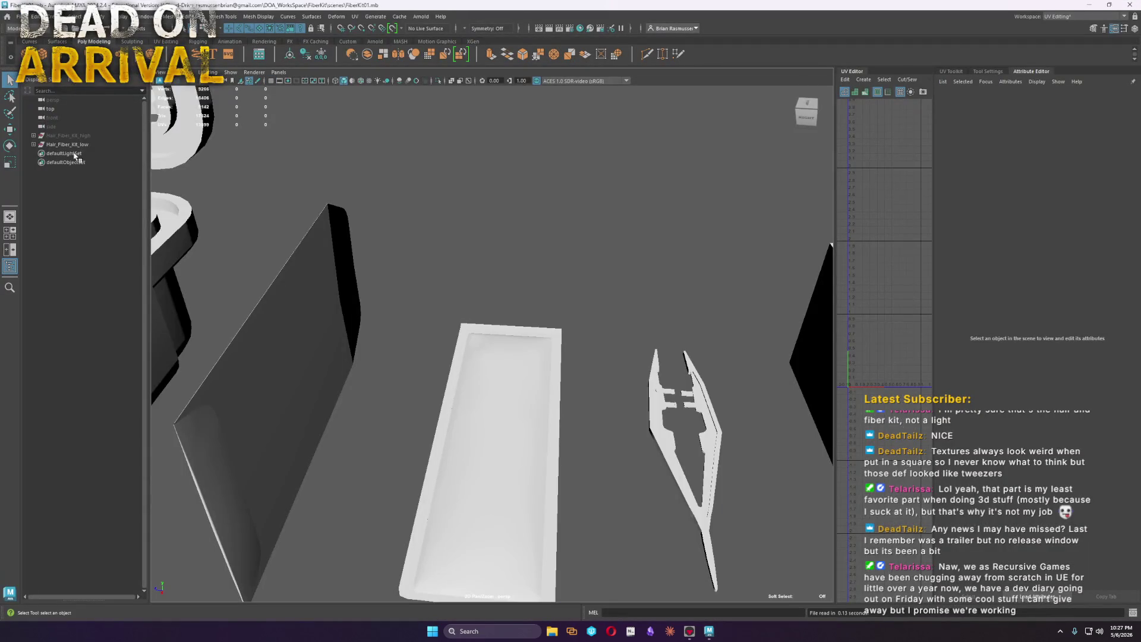
# Frame the Hair_Fiber_Kit_low group and select the Case_Top_low lid mesh
pyautogui.click(79, 145)
pyautogui.press('f')
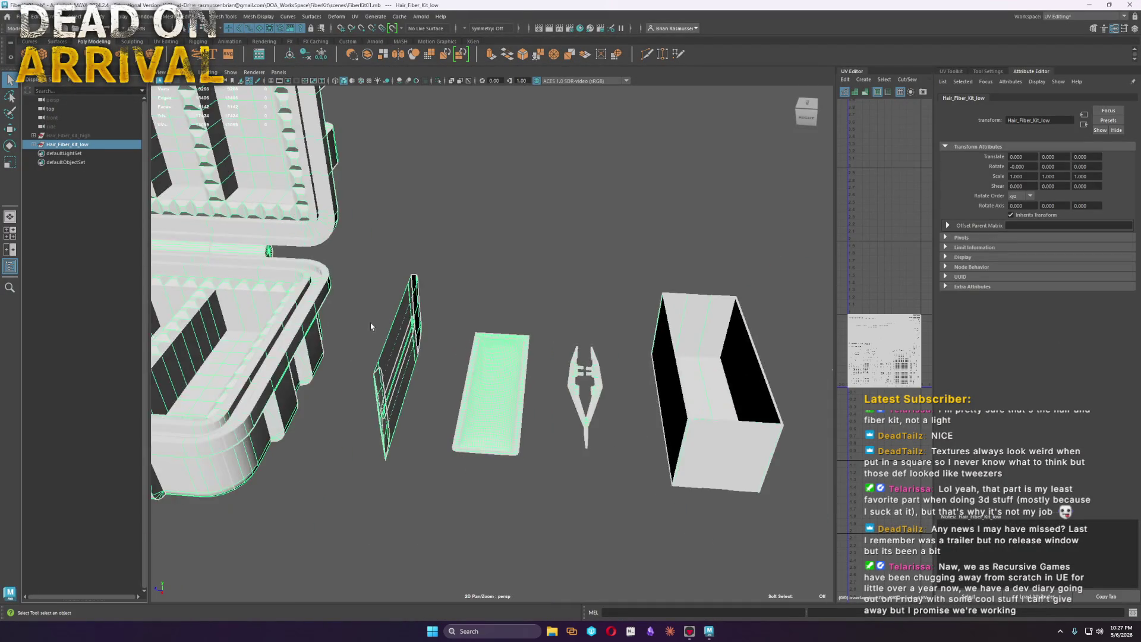
pyautogui.keyDown('alt'); pyautogui.moveTo(669, 471); pyautogui.dragTo(800, 263); pyautogui.keyUp('alt')
pyautogui.click(794, 268)
pyautogui.scroll(5, 621, 415)
pyautogui.scroll(3, 714, 458)
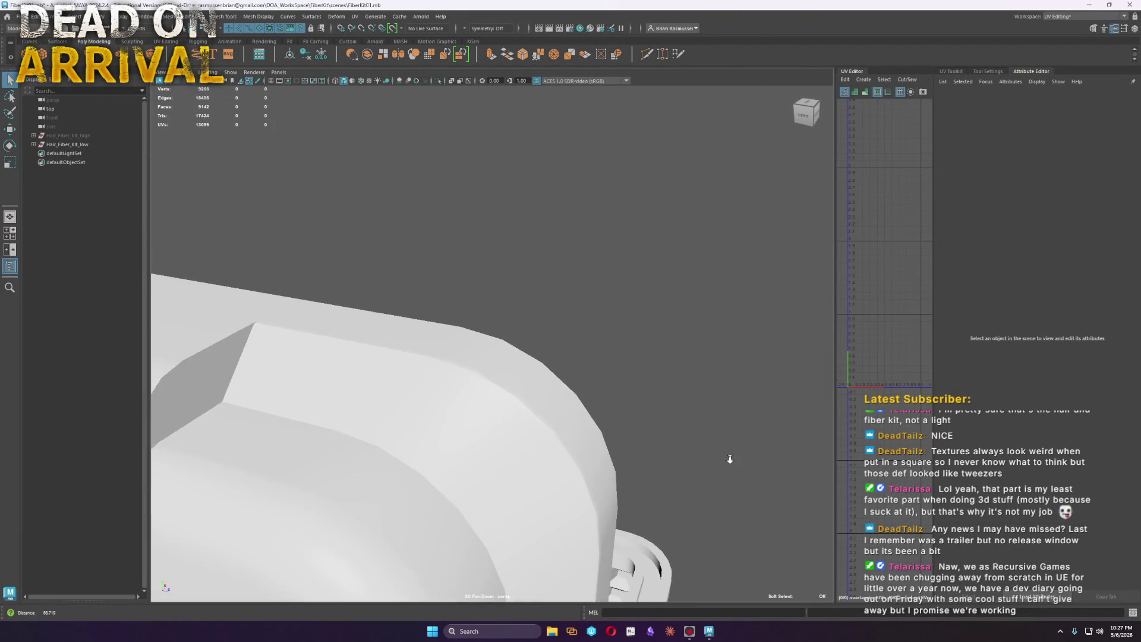
pyautogui.click(544, 482)
pyautogui.click(259, 16)
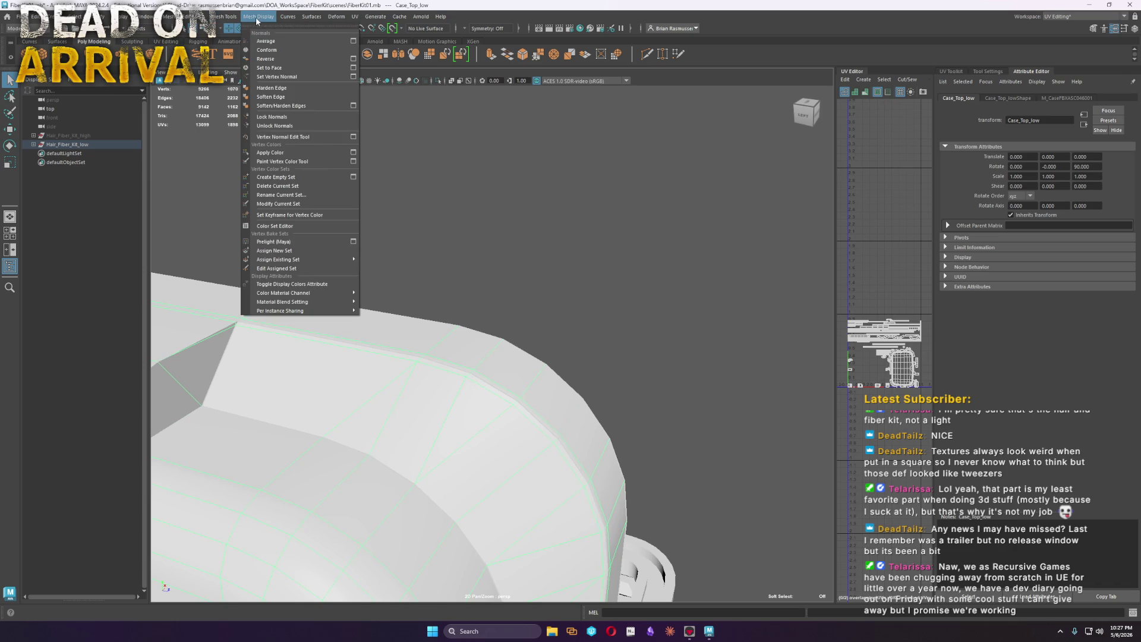
pyautogui.click(273, 126)
# Reselect Case_Top_low from outside and widen the UV Editor panel
pyautogui.moveTo(274, 126)
pyautogui.keyDown('alt'); pyautogui.mouseDown()
pyautogui.moveTo(530, 258)
pyautogui.moveTo(655, 407)
pyautogui.mouseUp(); pyautogui.keyUp('alt')
pyautogui.click(529, 258)
pyautogui.click(414, 403)
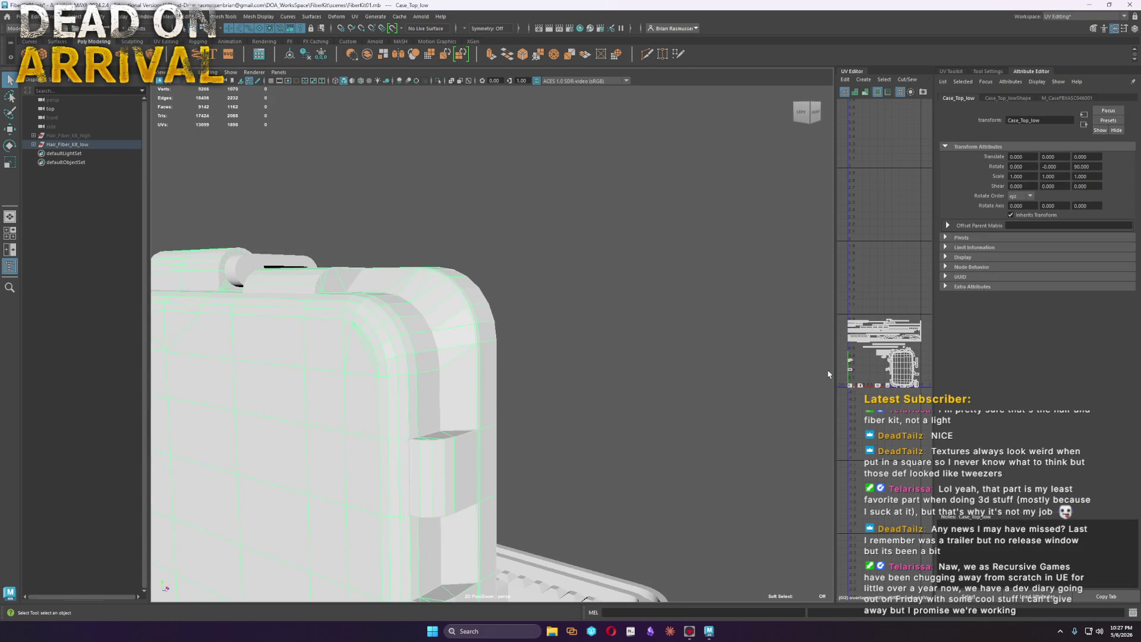
pyautogui.moveTo(834, 373); pyautogui.dragTo(593, 363)
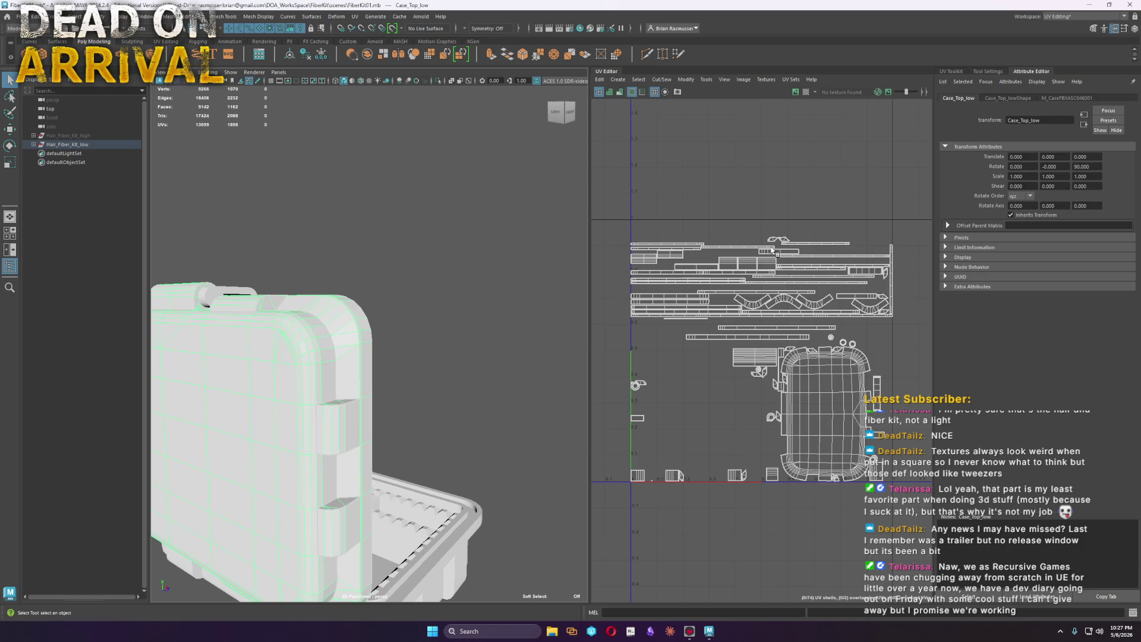
# Soften the normals of the whole Case_Top_low mesh via Mesh Display > Soften Edge
pyautogui.moveTo(281, 339); pyautogui.dragTo(280, 316, button='right')
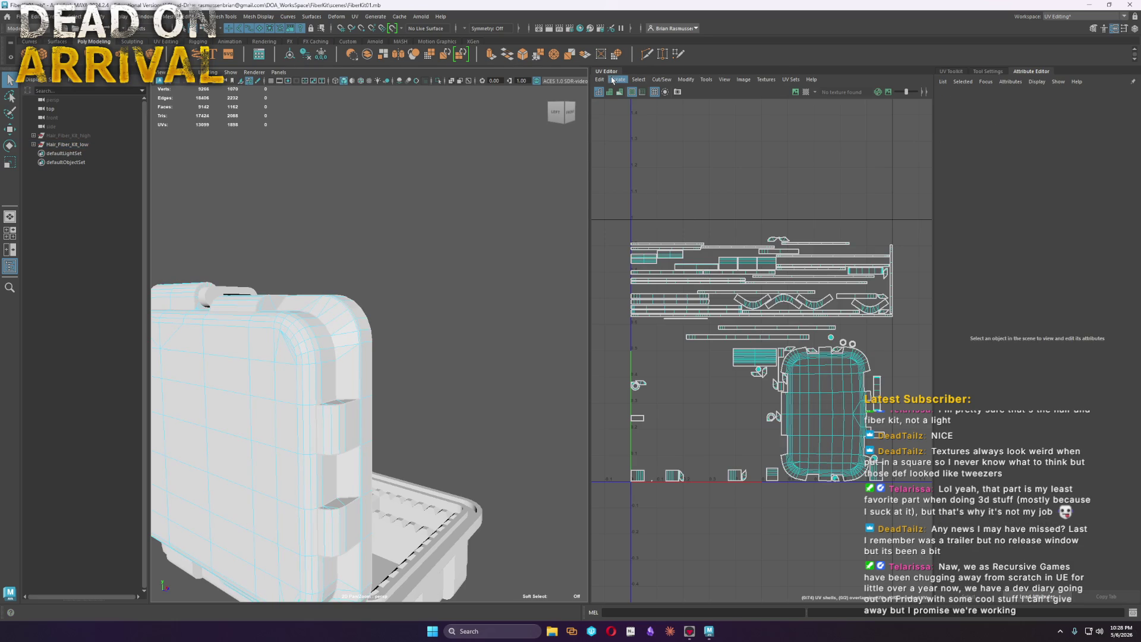
pyautogui.click(603, 82)
pyautogui.moveTo(638, 80)
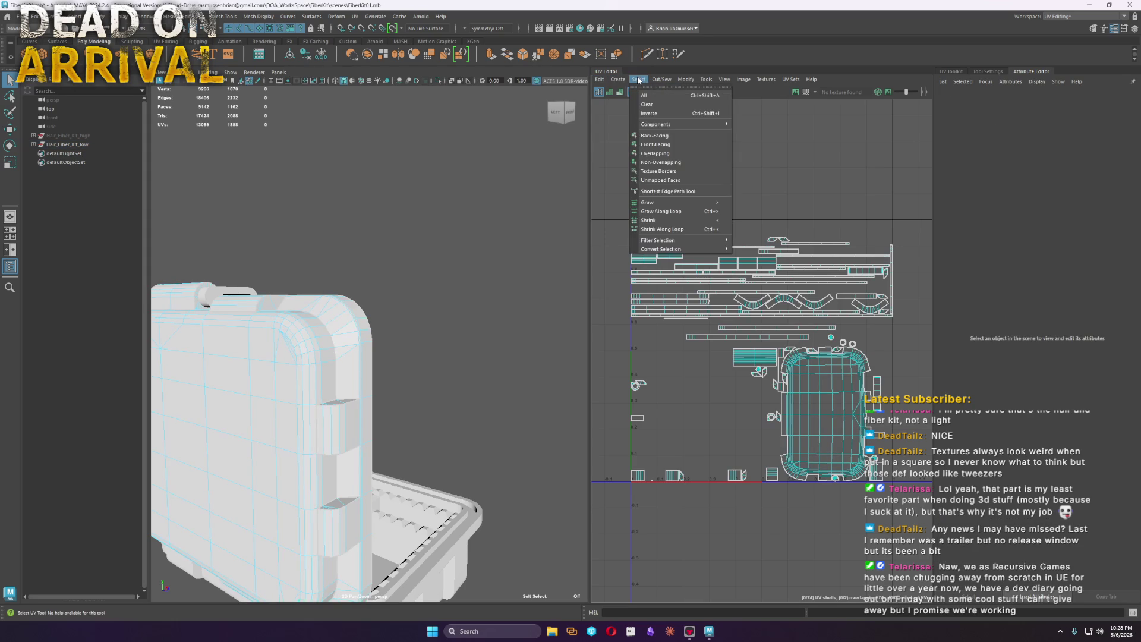
pyautogui.moveTo(371, 392); pyautogui.dragTo(308, 334, button='right')
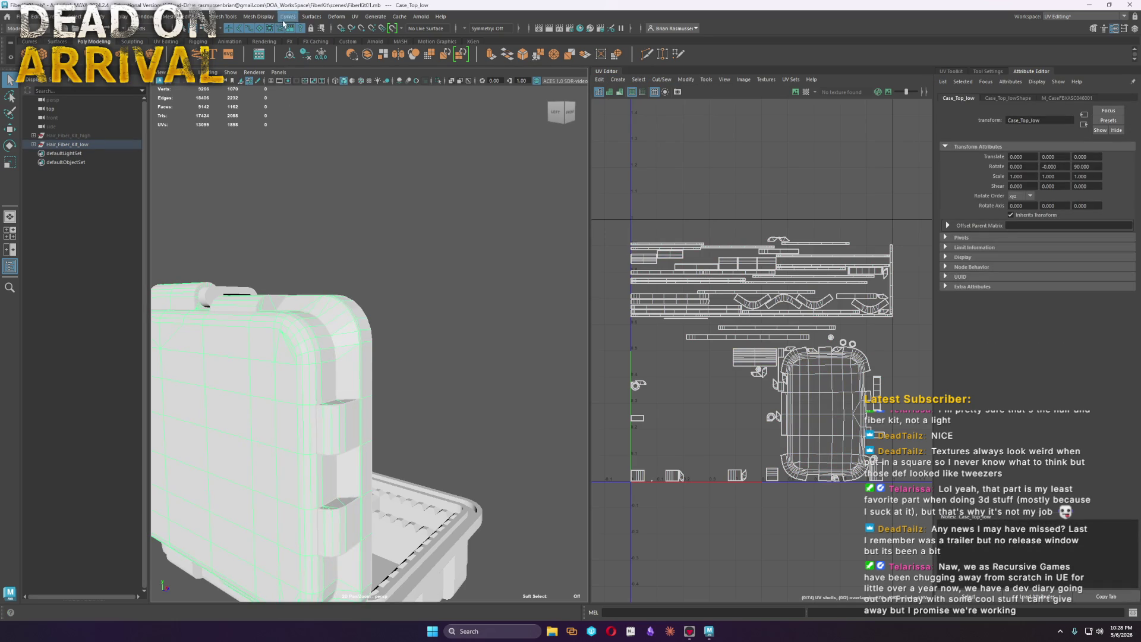
pyautogui.click(259, 17)
pyautogui.click(271, 96)
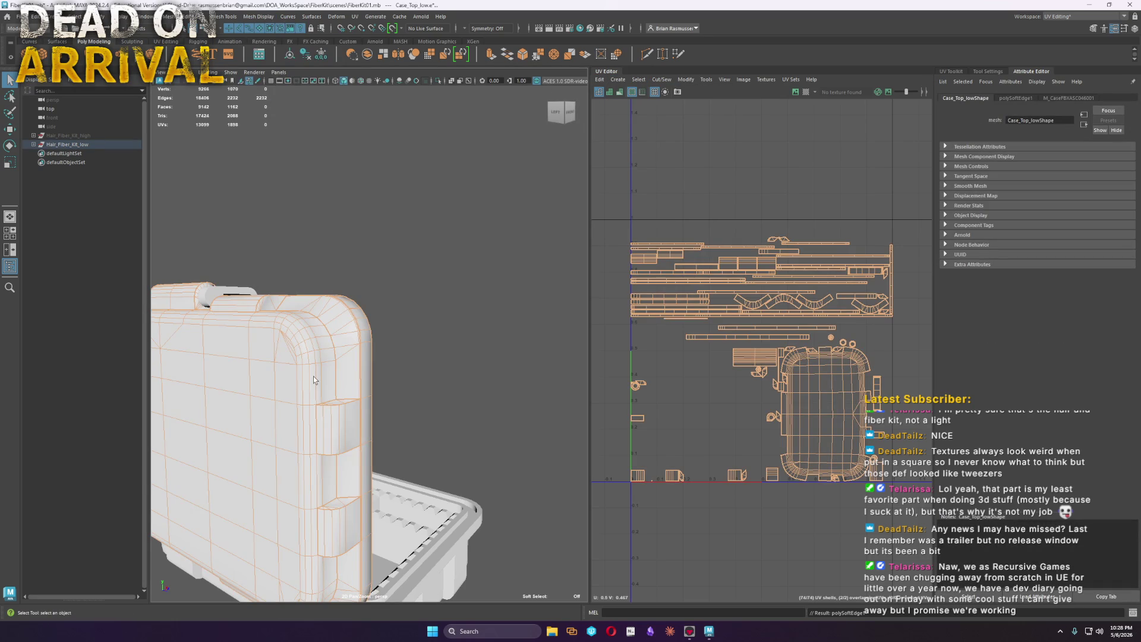
# Select the UV texture border edges and harden them
pyautogui.moveTo(305, 335); pyautogui.dragTo(333, 319, button='right')
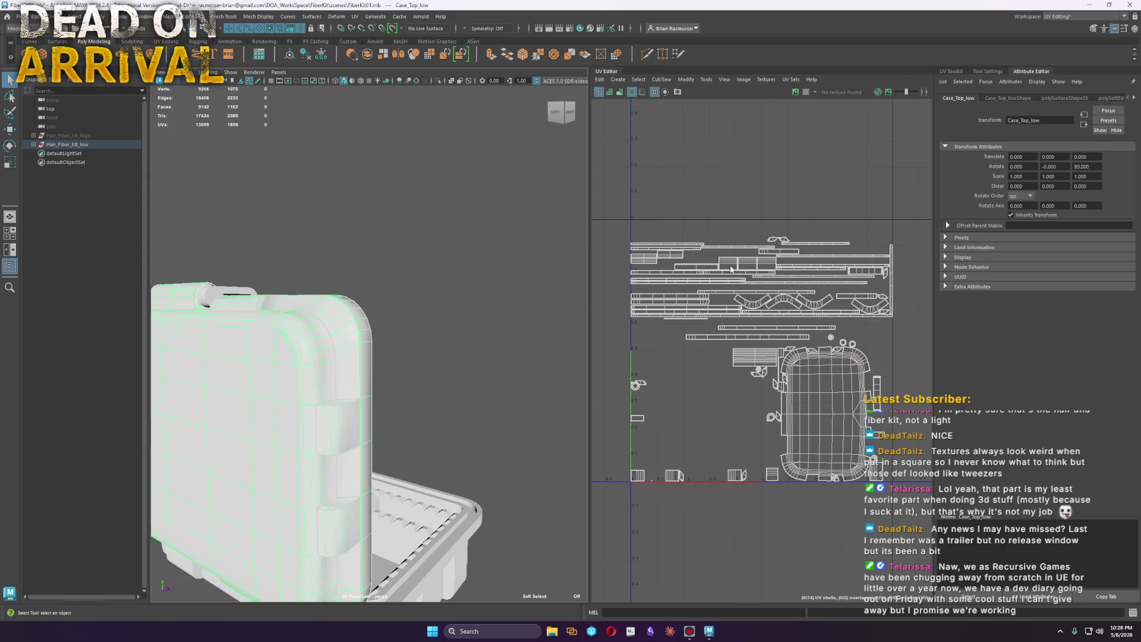
pyautogui.click(638, 79)
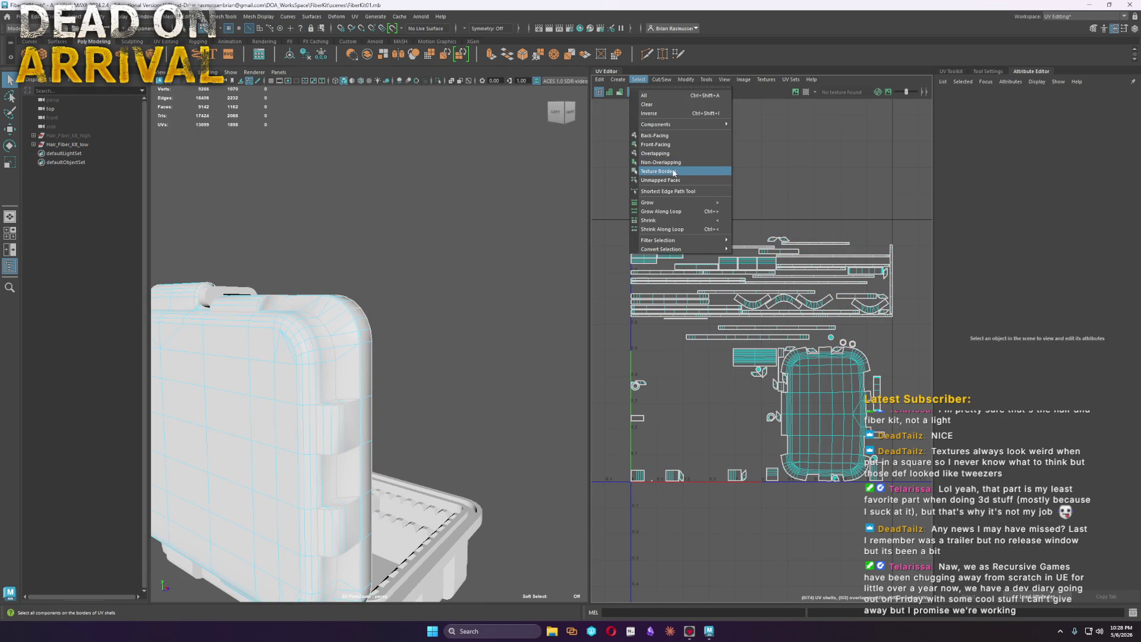
pyautogui.click(688, 174)
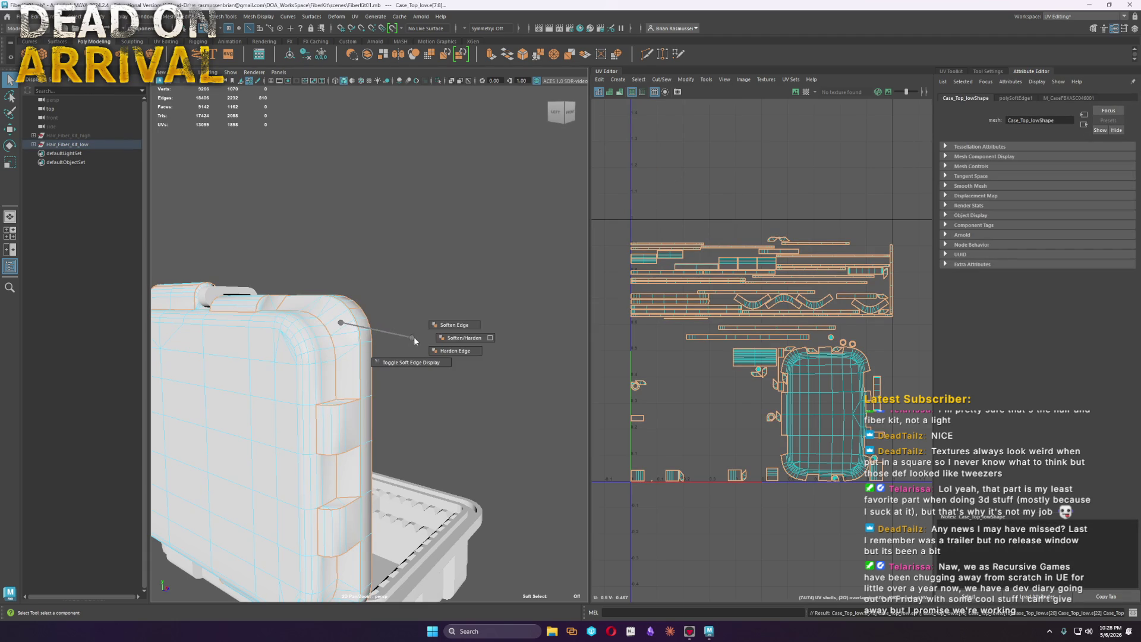
pyautogui.keyDown('shift'); pyautogui.moveTo(341, 323); pyautogui.dragTo(445, 329, button='right'); pyautogui.keyUp('shift')
# Inspect the hardened lid edges and return the case to object mode
pyautogui.moveTo(453, 349)
pyautogui.keyDown('alt'); pyautogui.mouseDown()
pyautogui.moveTo(362, 330)
pyautogui.moveTo(349, 359)
pyautogui.mouseUp(); pyautogui.keyUp('alt')
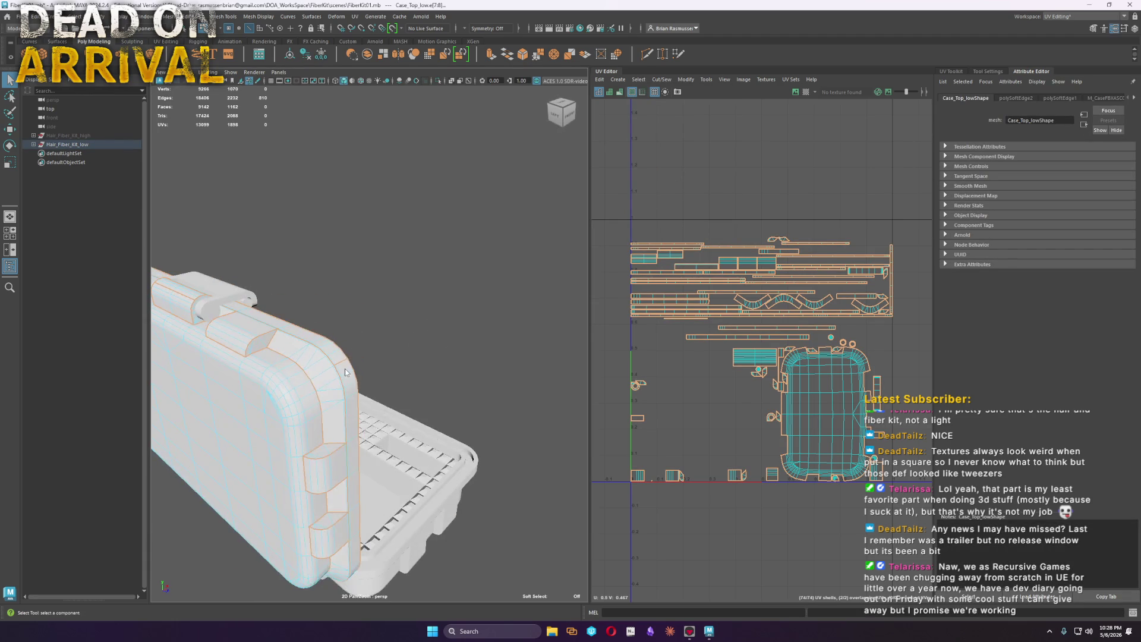
pyautogui.click(344, 366)
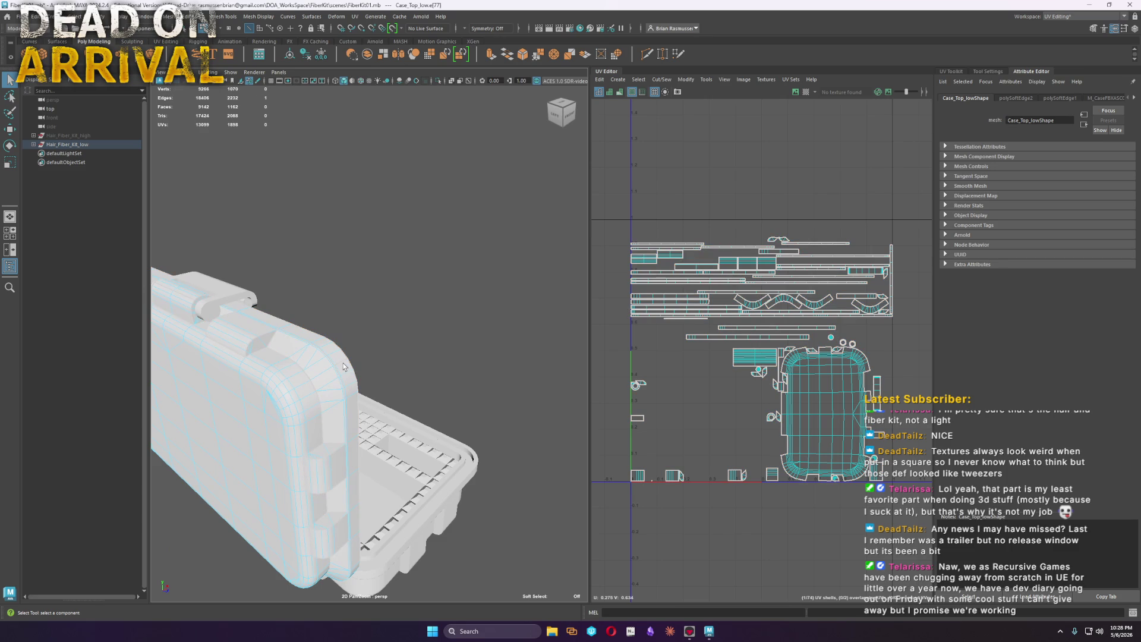
pyautogui.keyDown('alt'); pyautogui.moveTo(343, 366); pyautogui.dragTo(376, 376); pyautogui.keyUp('alt')
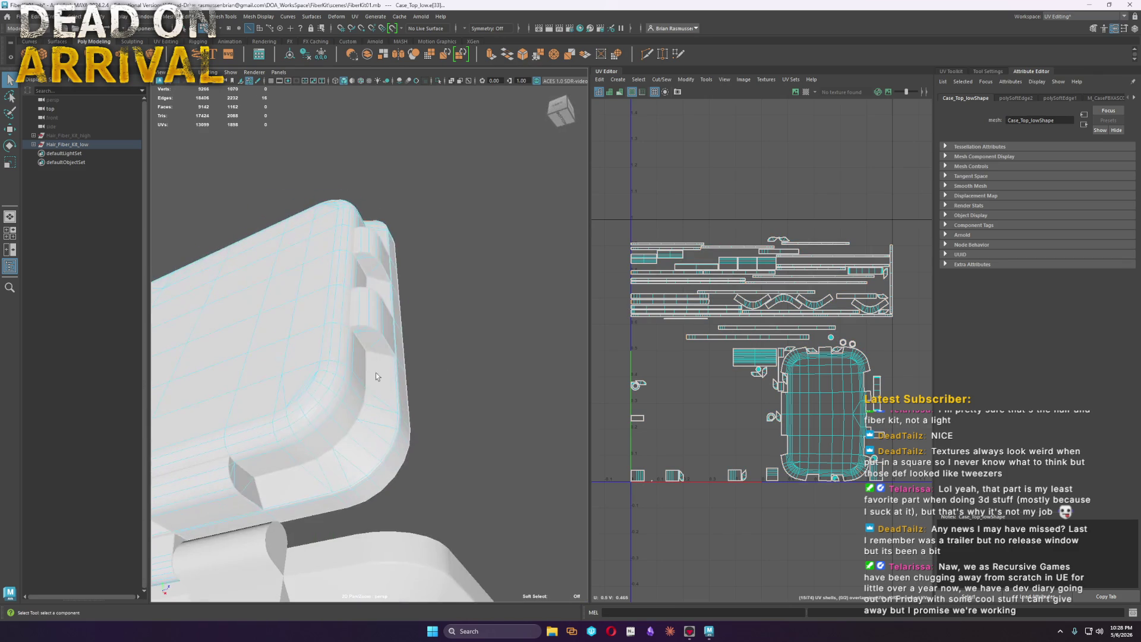
pyautogui.moveTo(364, 454)
pyautogui.keyDown('alt'); pyautogui.mouseDown()
pyautogui.moveTo(565, 459)
pyautogui.moveTo(472, 426)
pyautogui.mouseUp(); pyautogui.keyUp('alt')
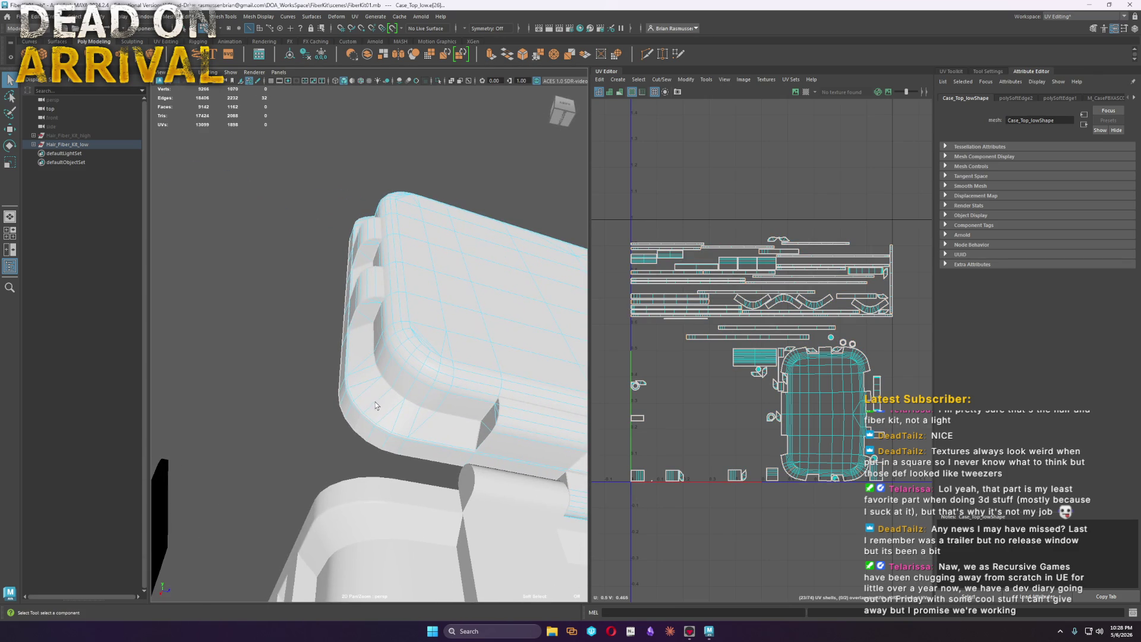
pyautogui.scroll(-2, 375, 406)
pyautogui.scroll(-3, 371, 432)
pyautogui.scroll(-2, 366, 457)
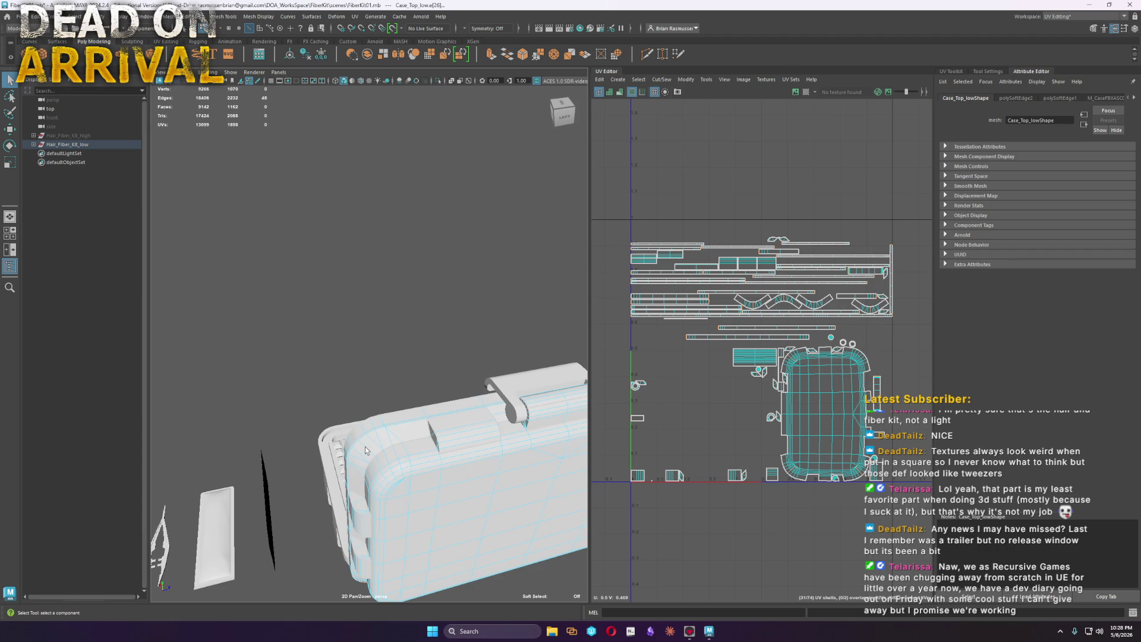
pyautogui.rightClick(499, 366)
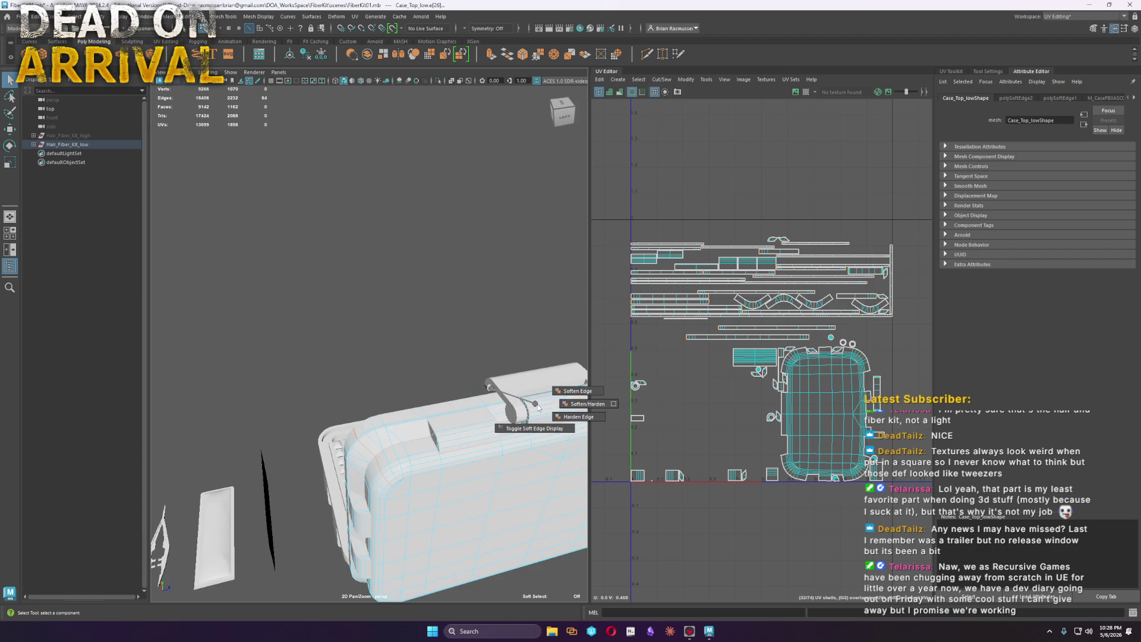
pyautogui.moveTo(499, 366); pyautogui.dragTo(535, 385, button='right')
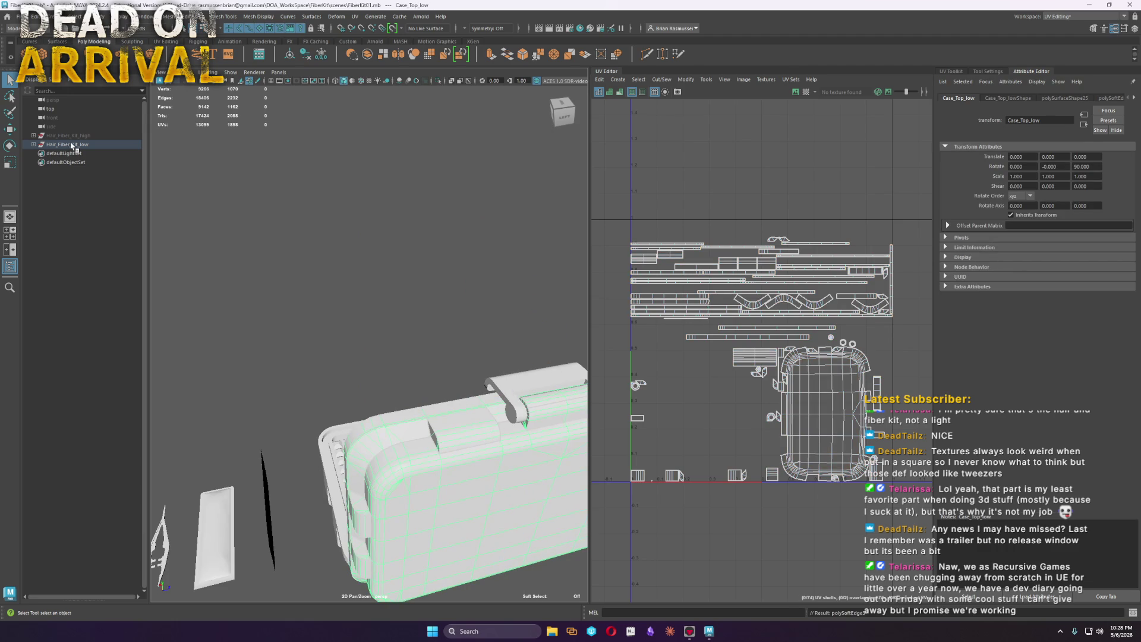
# Select every mesh in Hair_Fiber_Kit_low and export the selection as FBX
pyautogui.click(72, 144)
pyautogui.click(76, 16)
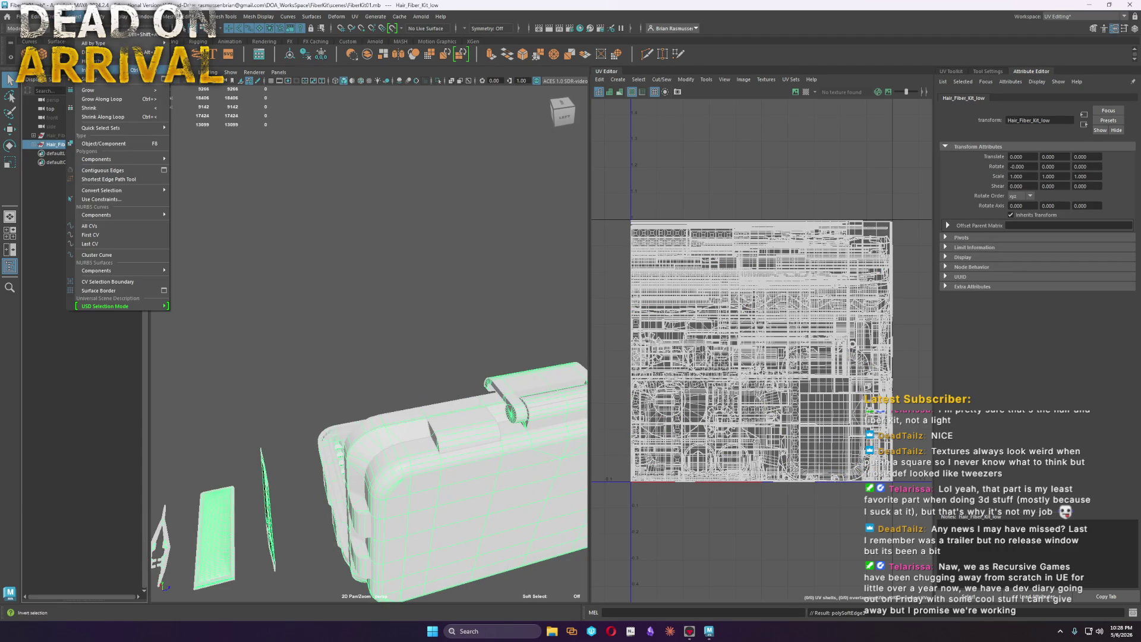
pyautogui.click(98, 306)
pyautogui.click(14, 16)
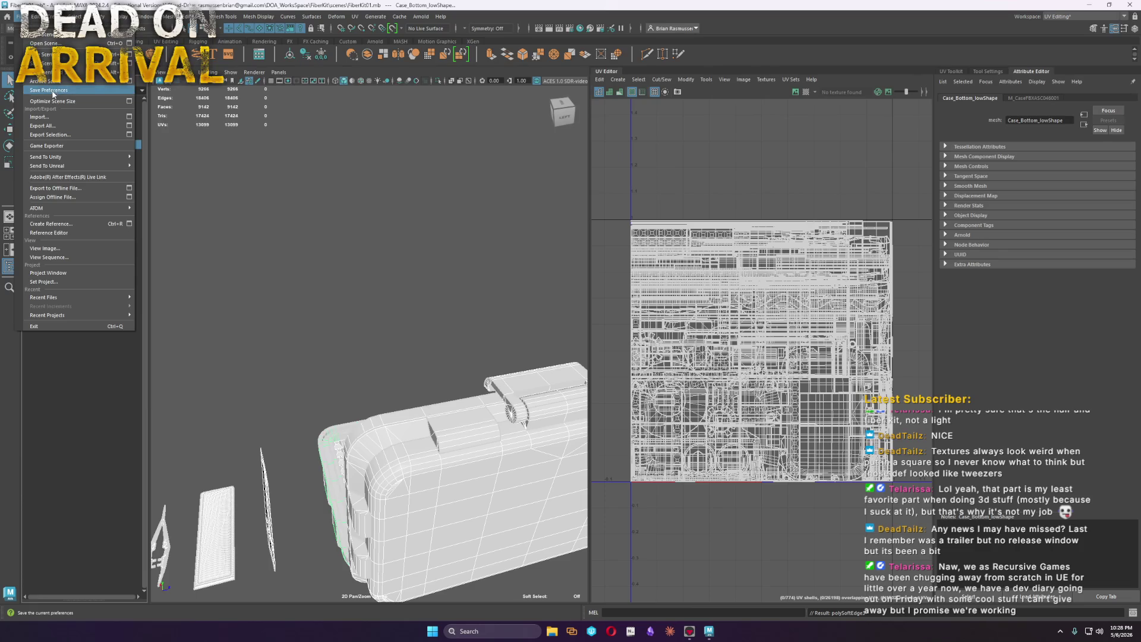
pyautogui.click(69, 134)
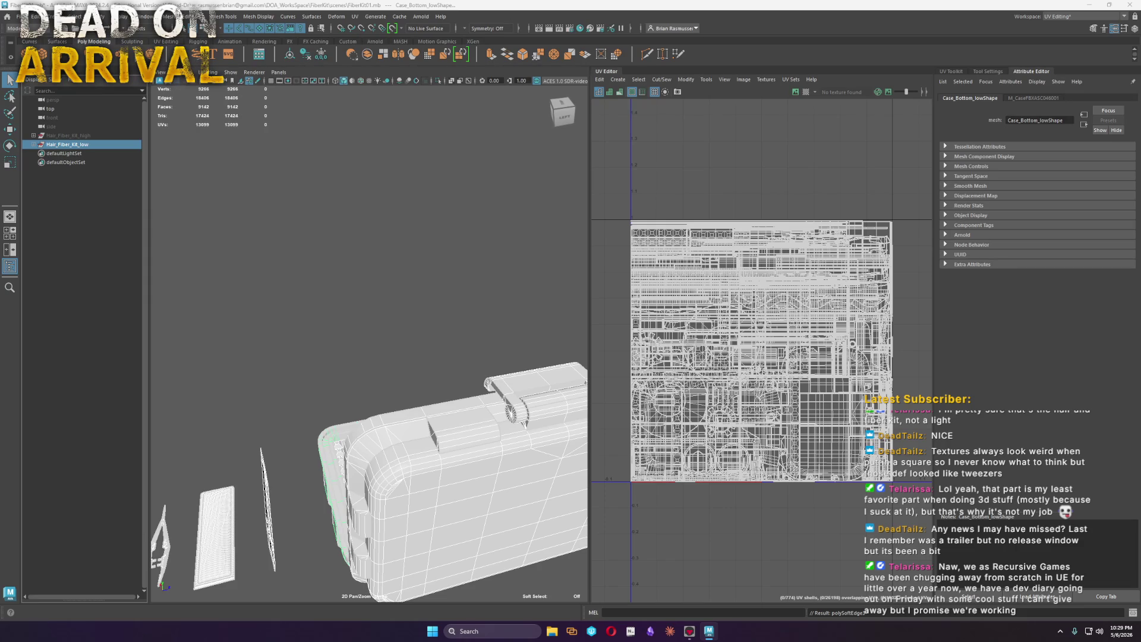
# Dismiss Maya's export warnings, switch to Marmoset and set the Case_high surface to none
pyautogui.click(593, 213)
pyautogui.hotkey('alt', 'Tab')
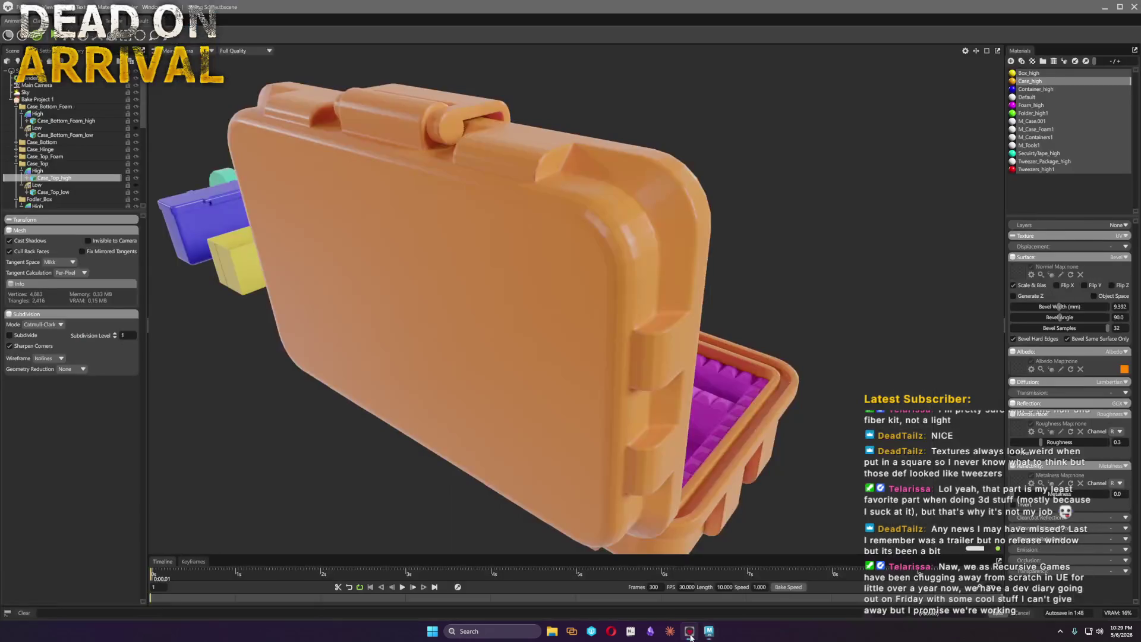
pyautogui.moveTo(853, 339)
pyautogui.mouseDown()
pyautogui.moveTo(885, 372)
pyautogui.moveTo(813, 364)
pyautogui.moveTo(802, 336)
pyautogui.moveTo(954, 356)
pyautogui.mouseUp()
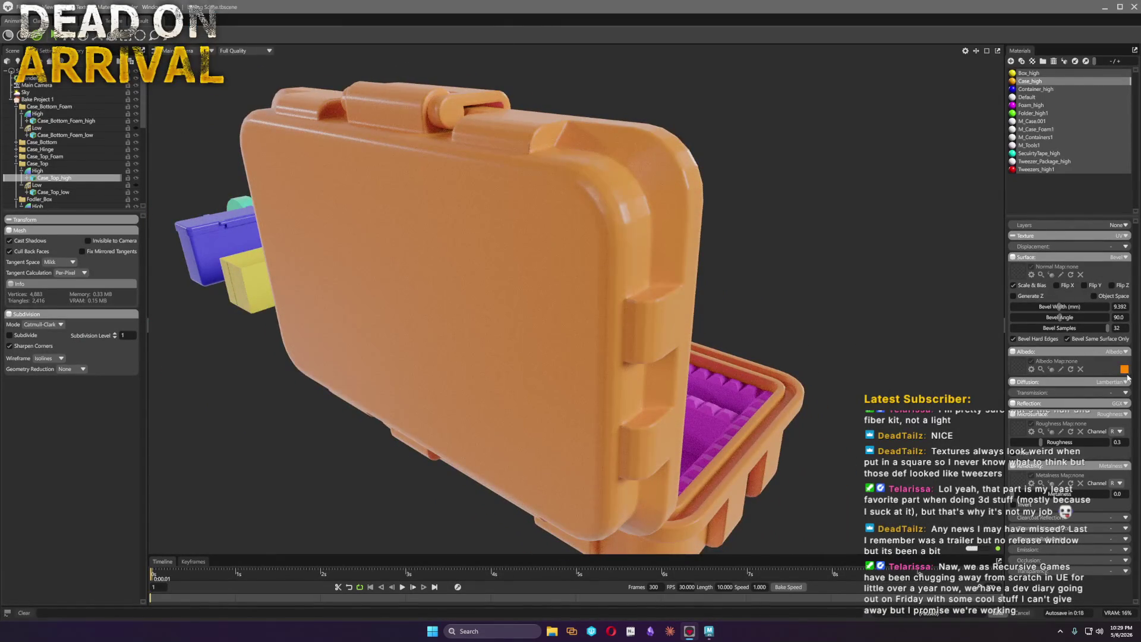
pyautogui.click(1125, 258)
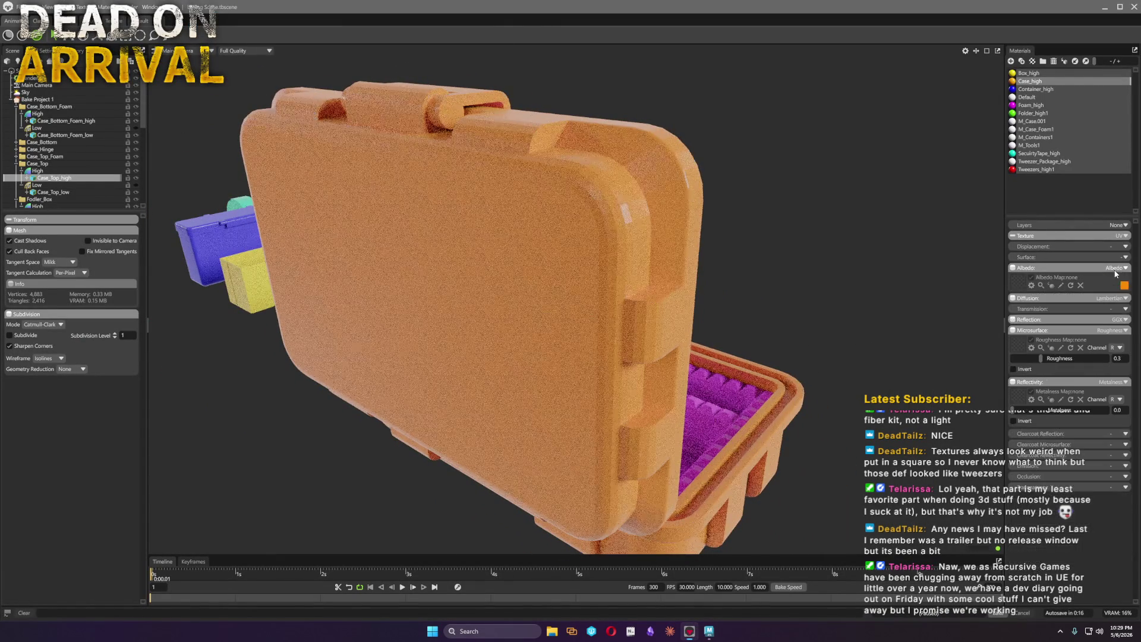
pyautogui.scroll(3, 848, 316)
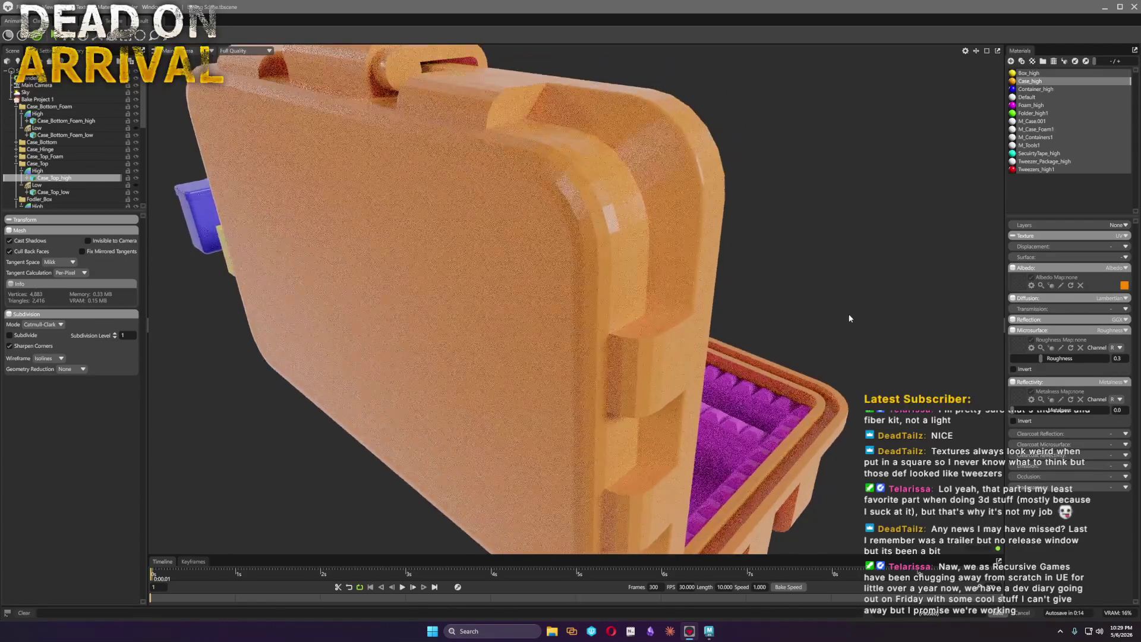
pyautogui.scroll(2, 866, 319)
# Check the lid, return to Maya and select the low-poly kit group
pyautogui.moveTo(866, 318); pyautogui.dragTo(531, 282)
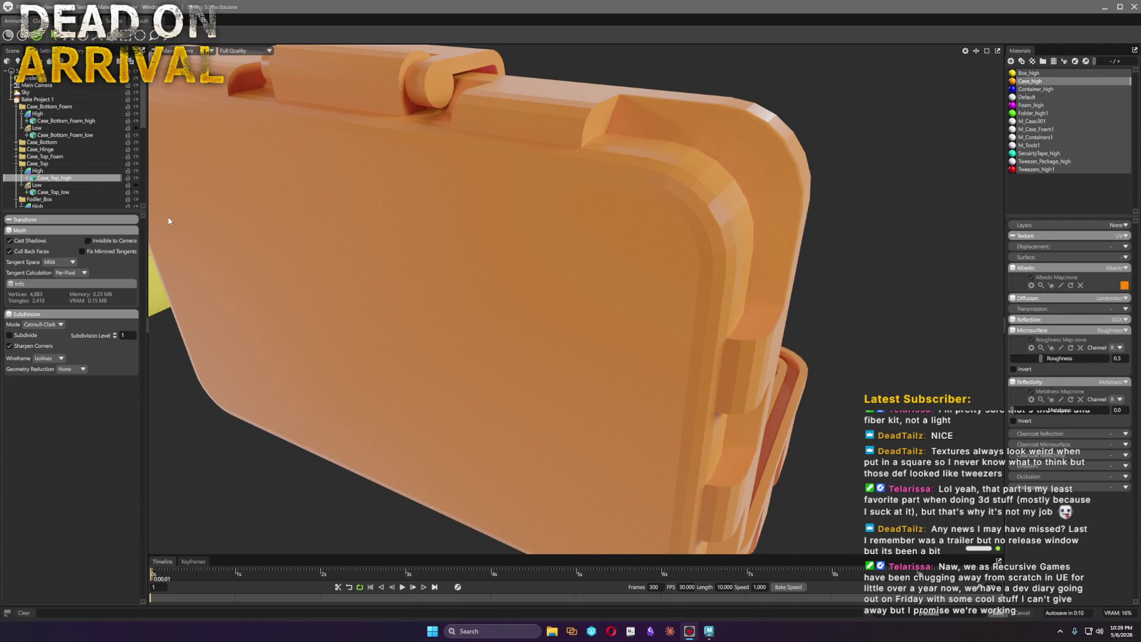
pyautogui.click(708, 630)
pyautogui.click(69, 145)
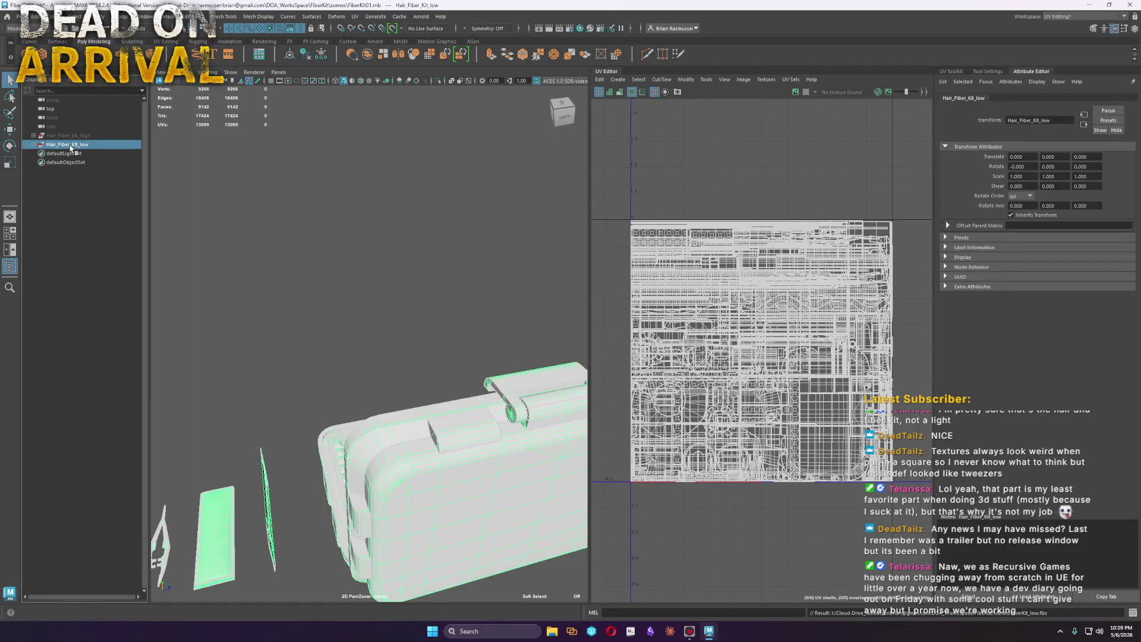
# Hide the low kit, select Case_Top_high and soften all its normals
pyautogui.hotkey('ctrl', 'h')
pyautogui.click(85, 136)
pyautogui.click(452, 499)
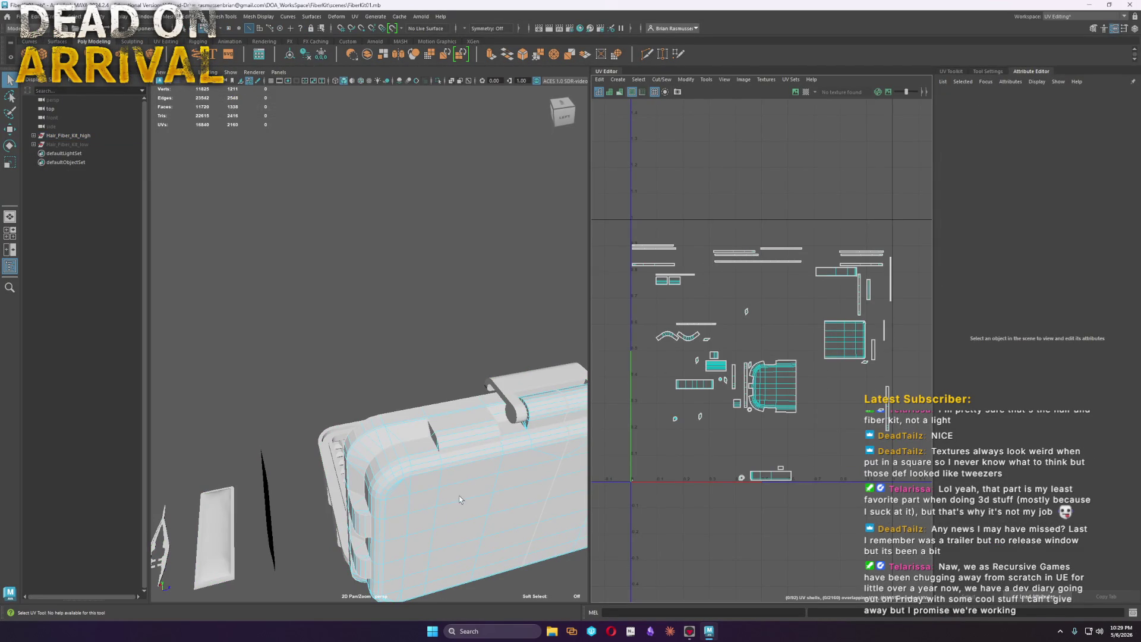
pyautogui.keyDown('alt'); pyautogui.moveTo(470, 482); pyautogui.dragTo(391, 434, button='middle'); pyautogui.keyUp('alt')
pyautogui.keyDown('alt'); pyautogui.moveTo(405, 448); pyautogui.dragTo(340, 392); pyautogui.keyUp('alt')
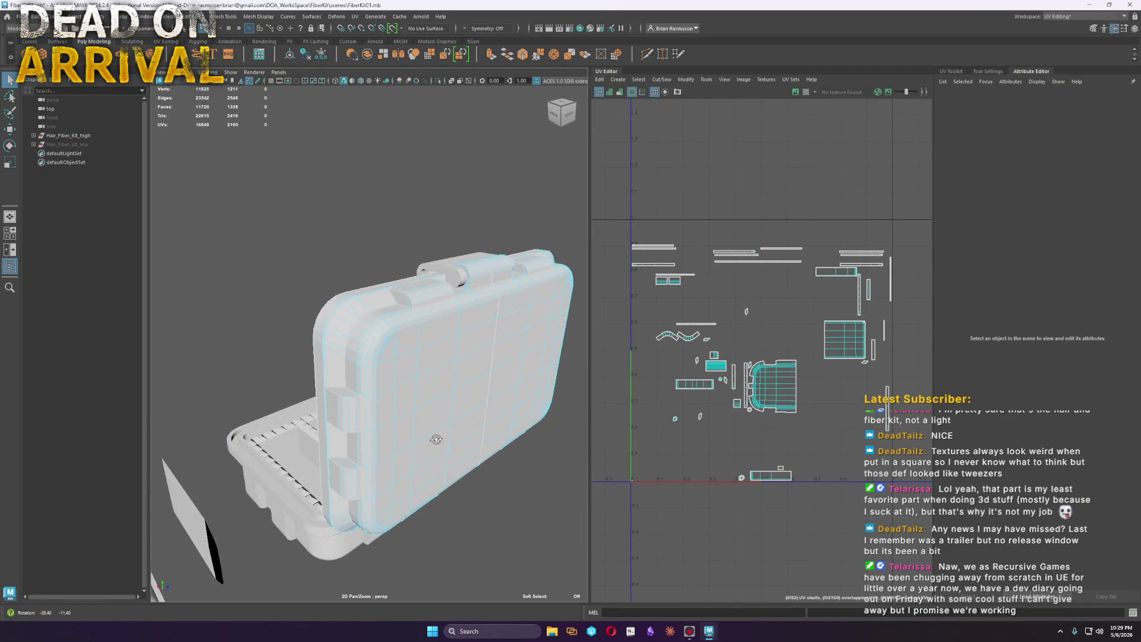
pyautogui.moveTo(438, 361); pyautogui.dragTo(460, 348, button='right')
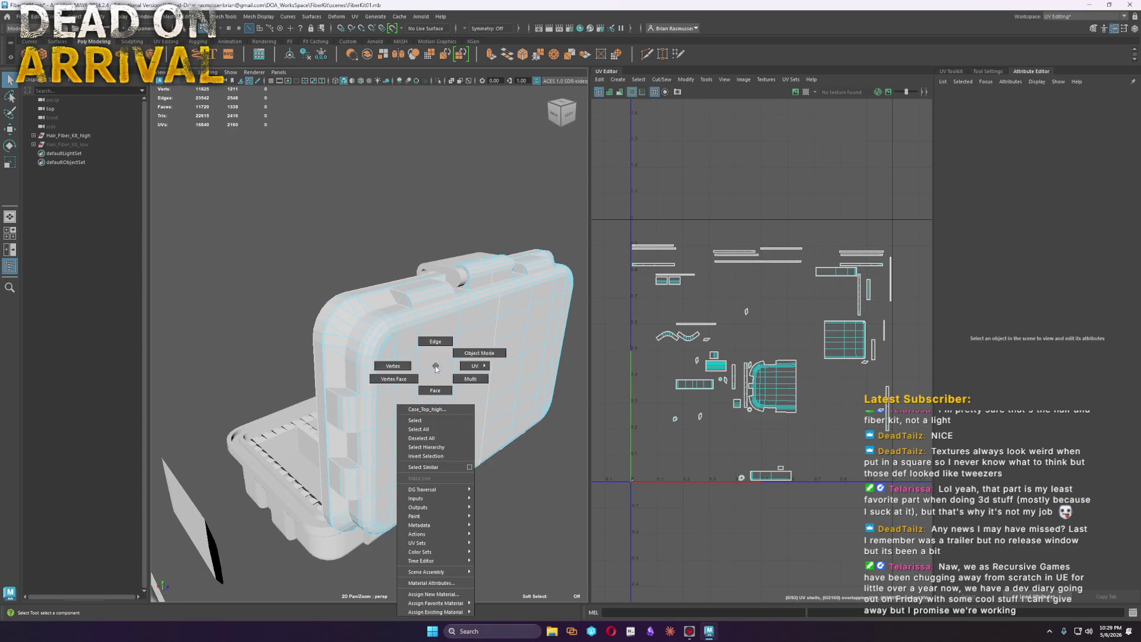
pyautogui.click(259, 16)
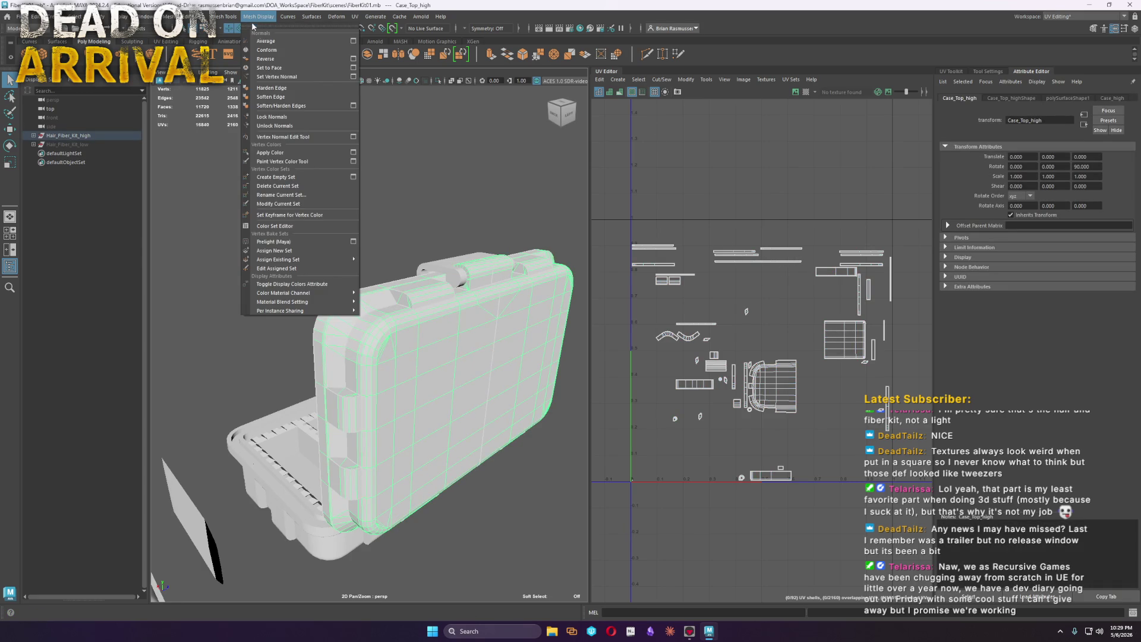
pyautogui.click(286, 95)
# Select the UV shell border edges of Case_Top_high and harden them
pyautogui.click(459, 346)
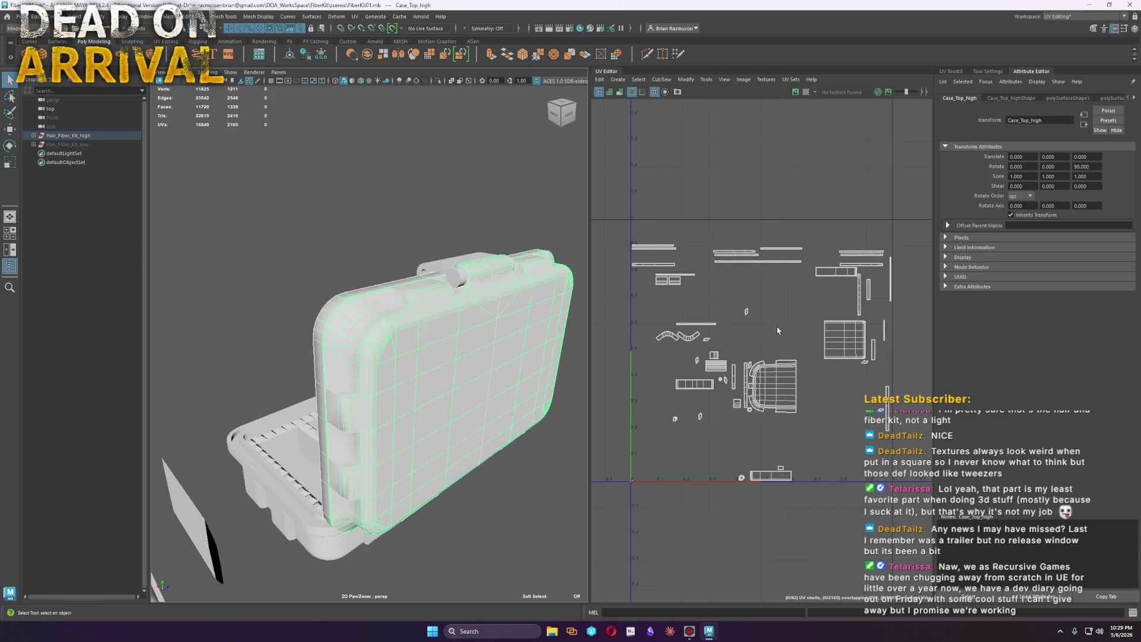
pyautogui.press('F8')
pyautogui.click(639, 79)
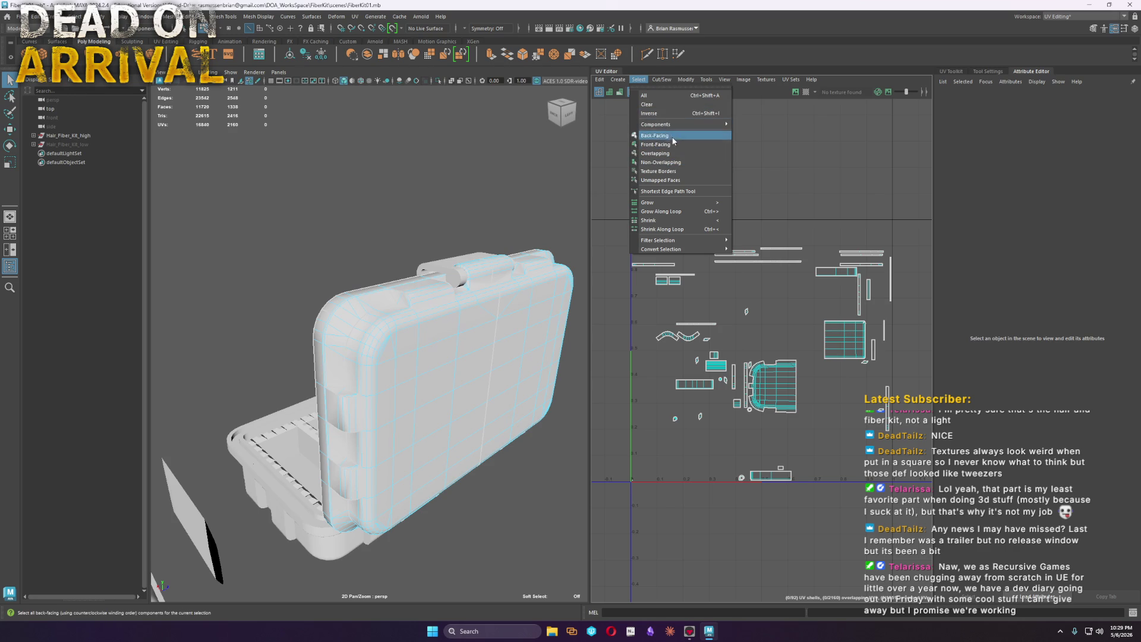
pyautogui.click(664, 171)
pyautogui.keyDown('alt'); pyautogui.moveTo(428, 384); pyautogui.dragTo(472, 416); pyautogui.keyUp('alt')
pyautogui.keyDown('shift'); pyautogui.moveTo(496, 357); pyautogui.dragTo(591, 390, button='right'); pyautogui.keyUp('shift')
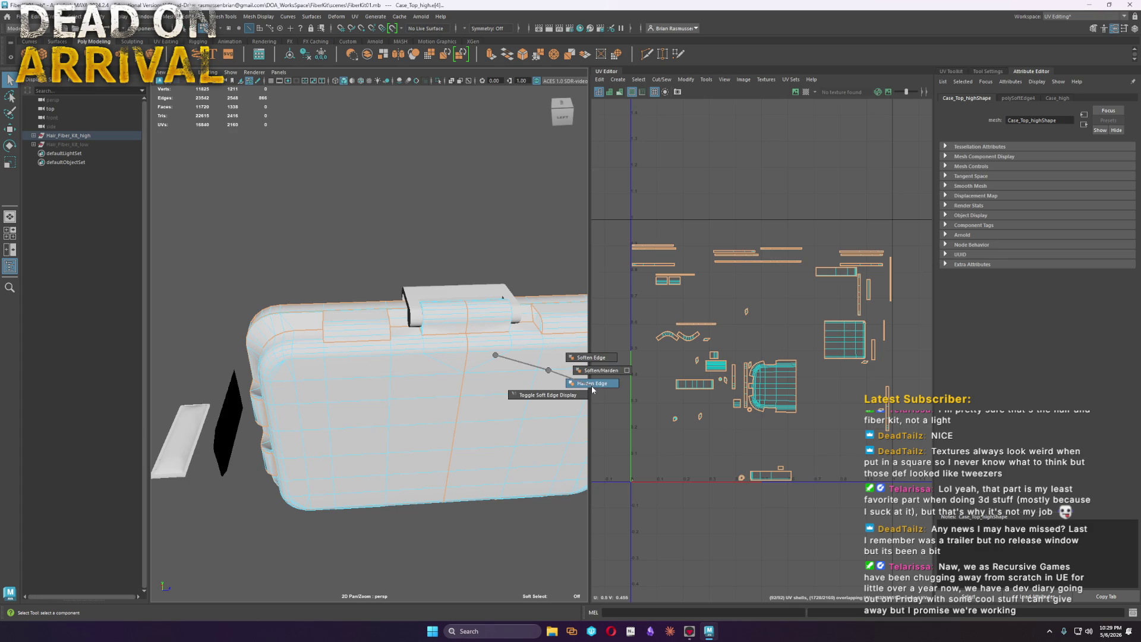
pyautogui.keyDown('alt'); pyautogui.moveTo(404, 384); pyautogui.dragTo(384, 271); pyautogui.keyUp('alt')
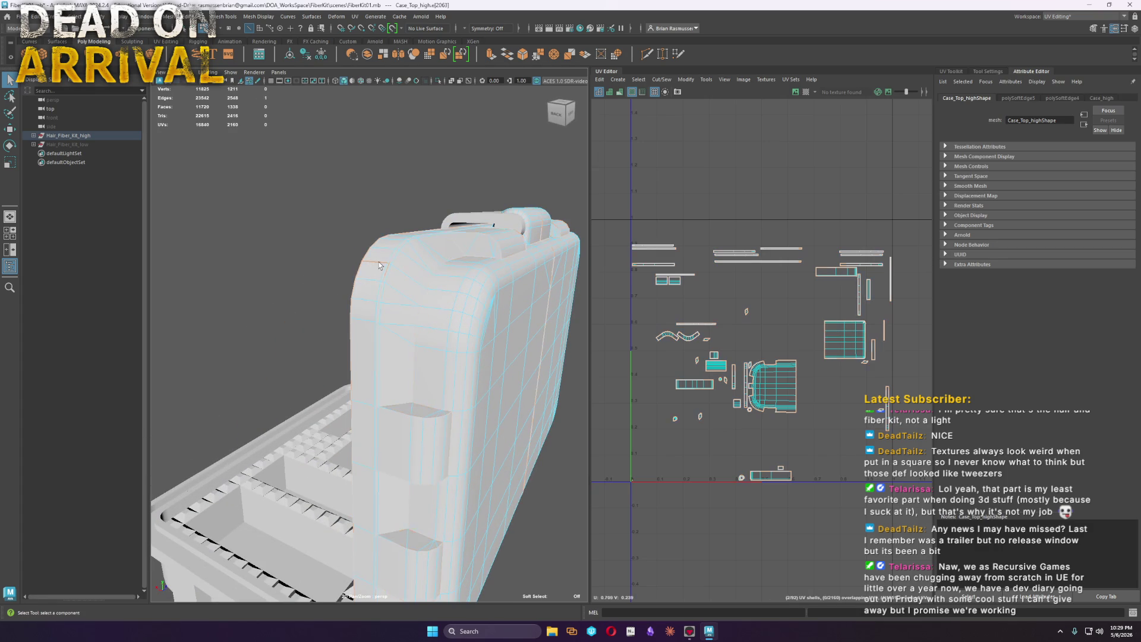
pyautogui.moveTo(433, 368)
pyautogui.keyDown('alt'); pyautogui.mouseDown()
pyautogui.moveTo(428, 304)
pyautogui.moveTo(432, 340)
pyautogui.mouseUp(); pyautogui.keyUp('alt')
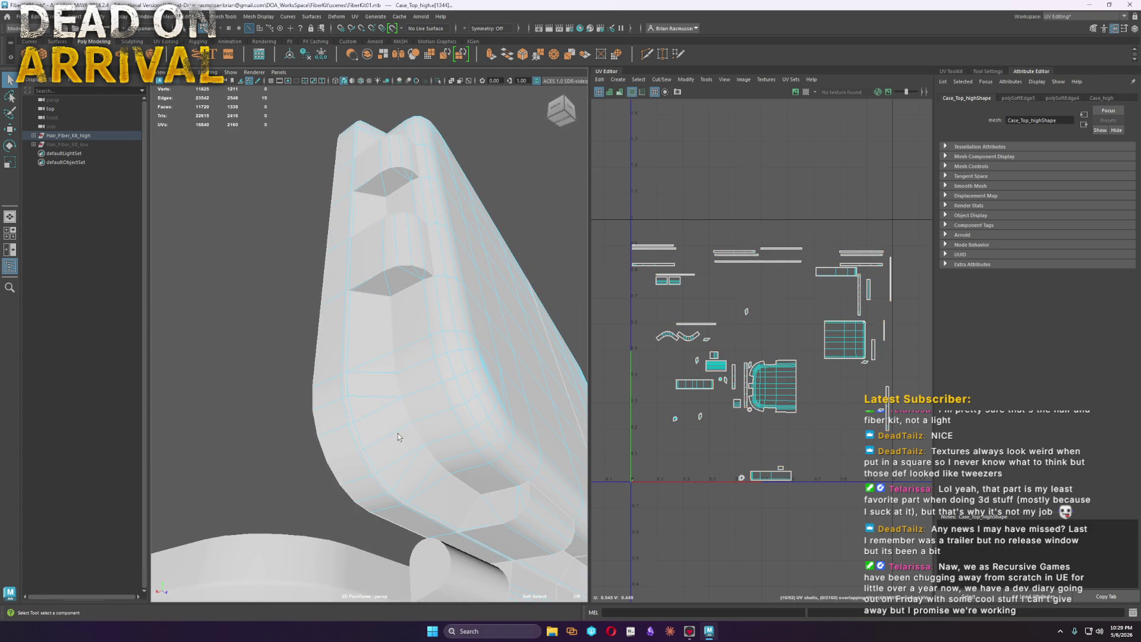
# Undo, reapply Harden Edge to the border edges and return to object mode
pyautogui.hotkey('ctrl', 'z')
pyautogui.keyDown('alt'); pyautogui.moveTo(395, 432); pyautogui.dragTo(294, 374); pyautogui.keyUp('alt')
pyautogui.keyDown('alt'); pyautogui.moveTo(294, 374); pyautogui.dragTo(246, 338, button='right'); pyautogui.keyUp('alt')
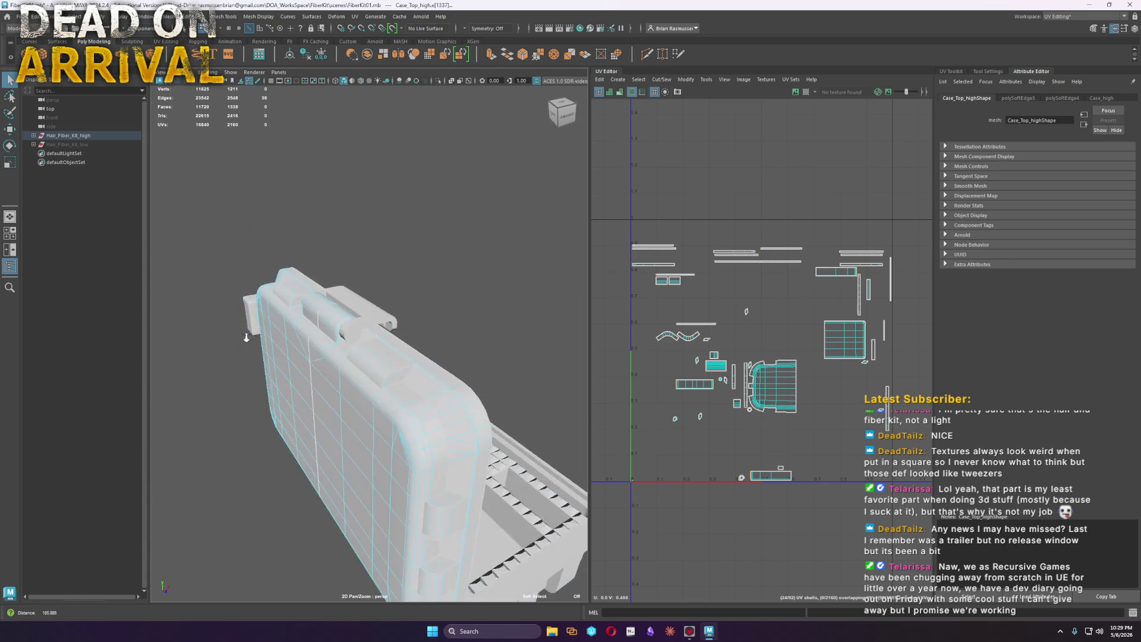
pyautogui.keyDown('alt'); pyautogui.moveTo(433, 448); pyautogui.dragTo(437, 406); pyautogui.keyUp('alt')
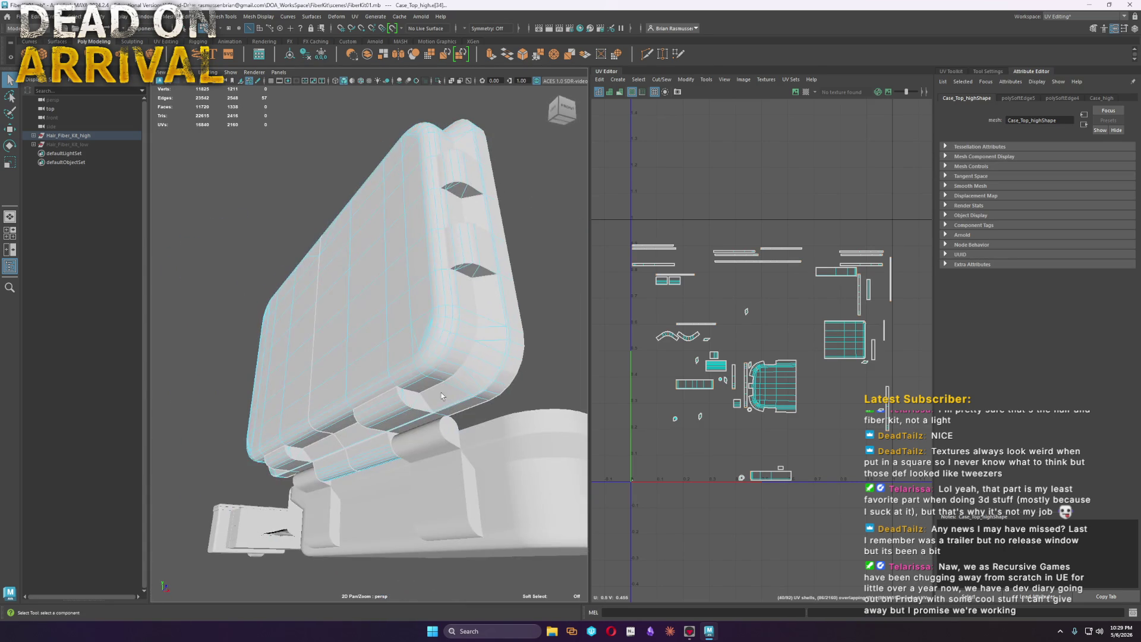
pyautogui.keyDown('shift'); pyautogui.rightClick(744, 365); pyautogui.keyUp('shift')
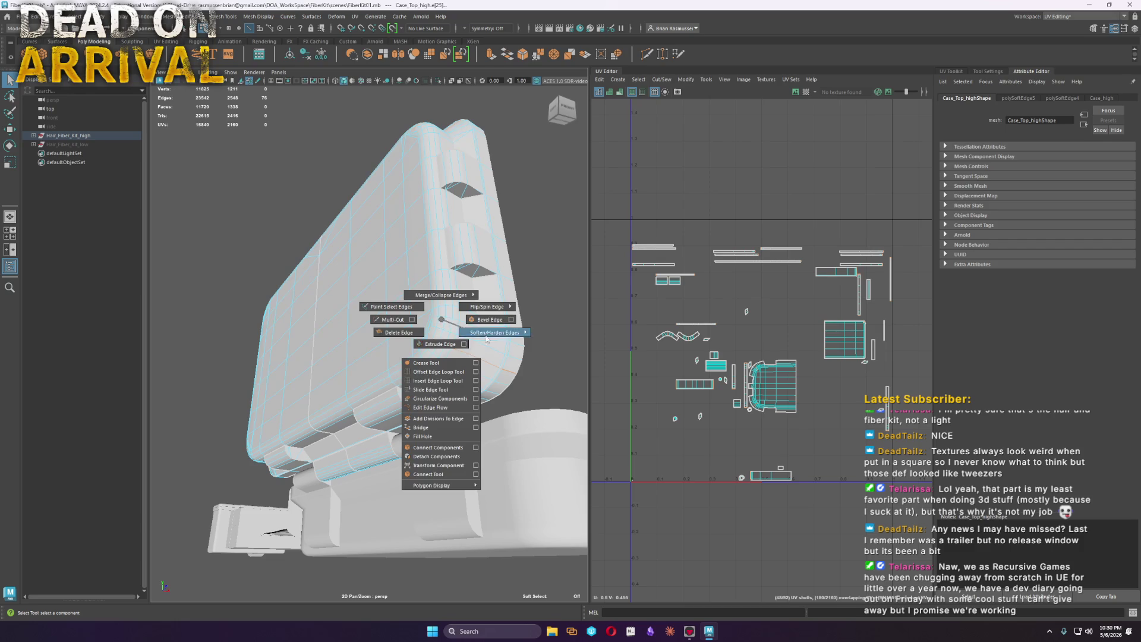
pyautogui.keyDown('shift'); pyautogui.moveTo(433, 318); pyautogui.dragTo(500, 319, button='right'); pyautogui.keyUp('shift')
pyautogui.moveTo(432, 307); pyautogui.dragTo(432, 277, button='right')
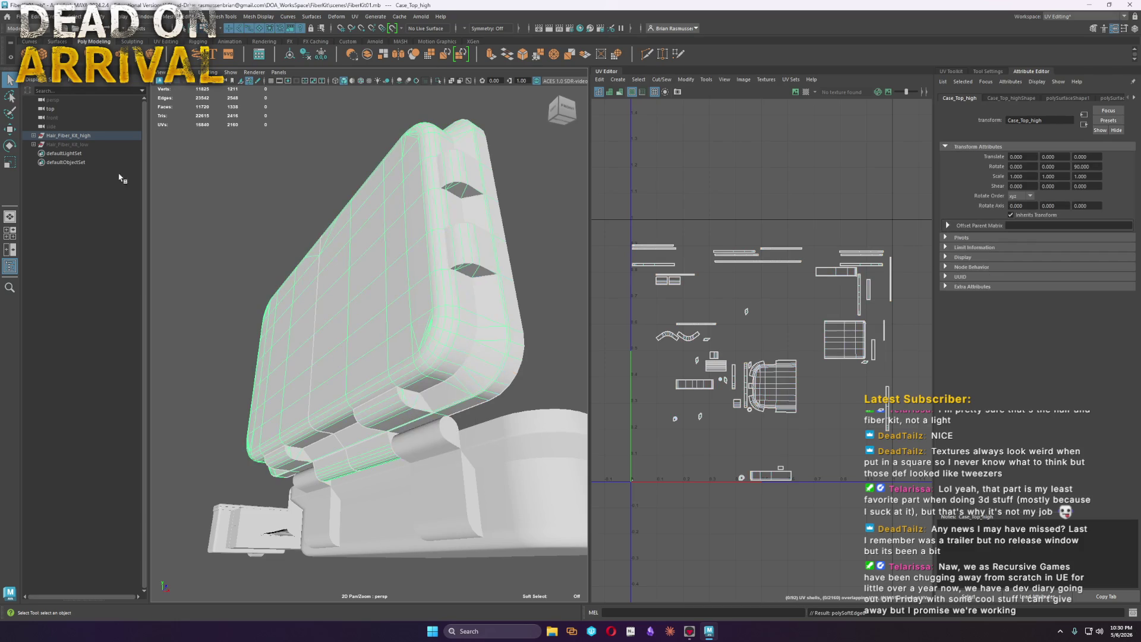
# Select all high-poly kit meshes and export them as FBX via the Game Exporter
pyautogui.click(75, 16)
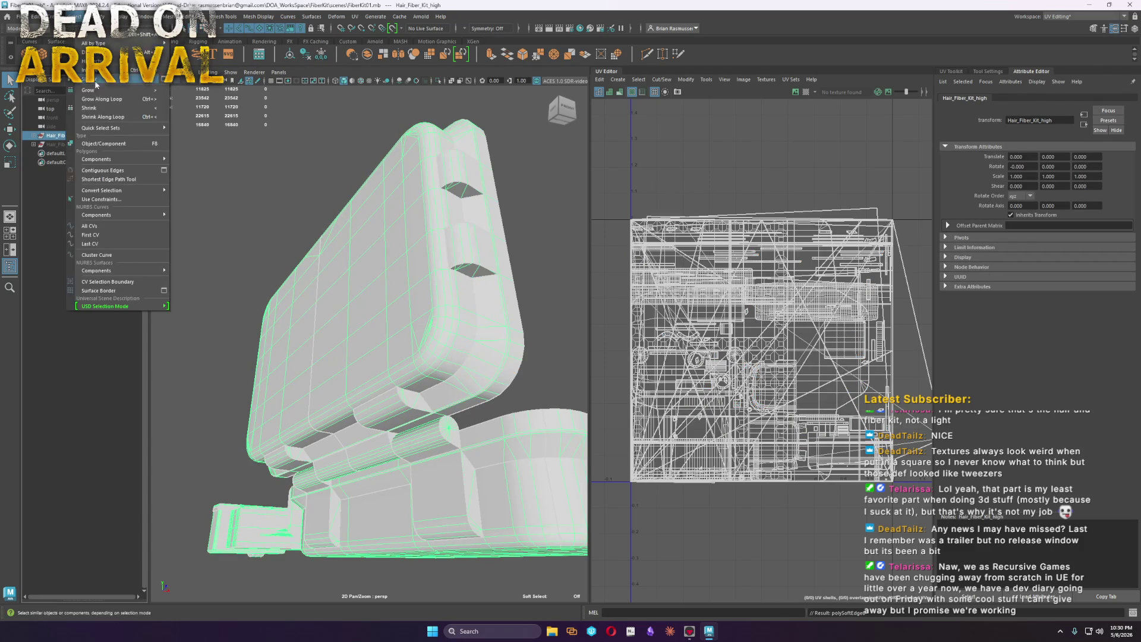
pyautogui.click(80, 45)
pyautogui.click(20, 16)
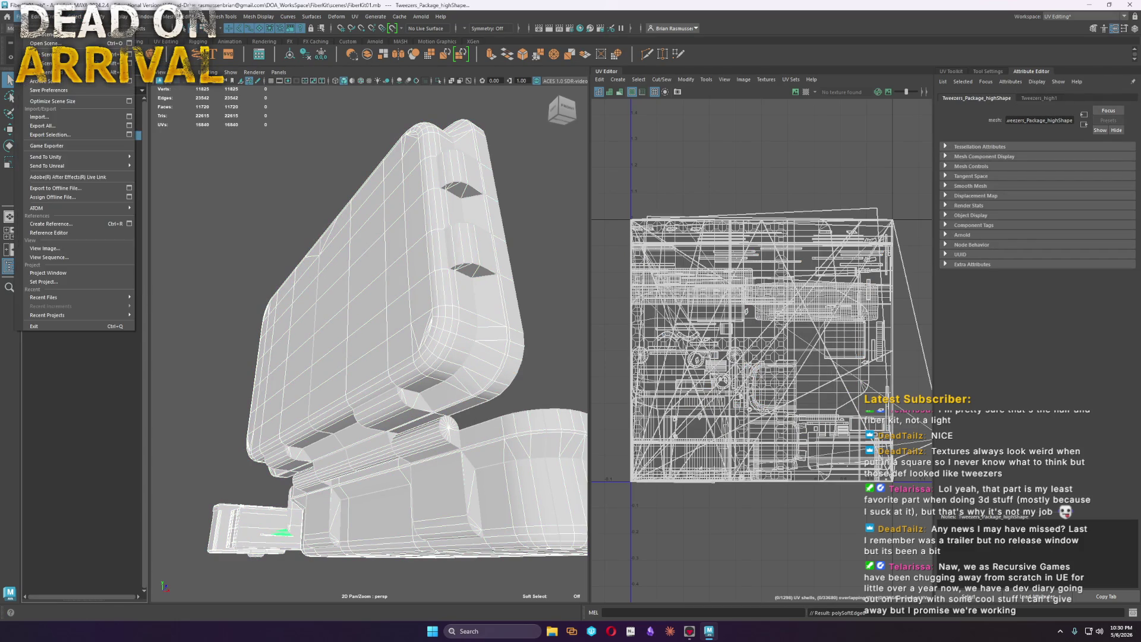
pyautogui.click(71, 147)
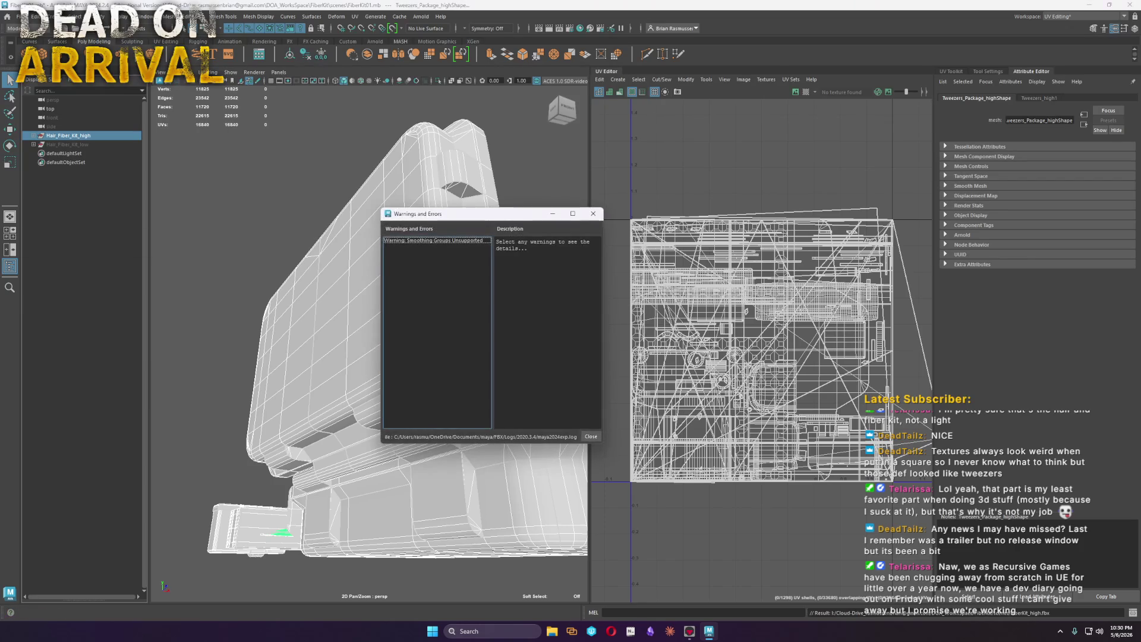
pyautogui.click(591, 437)
pyautogui.click(19, 16)
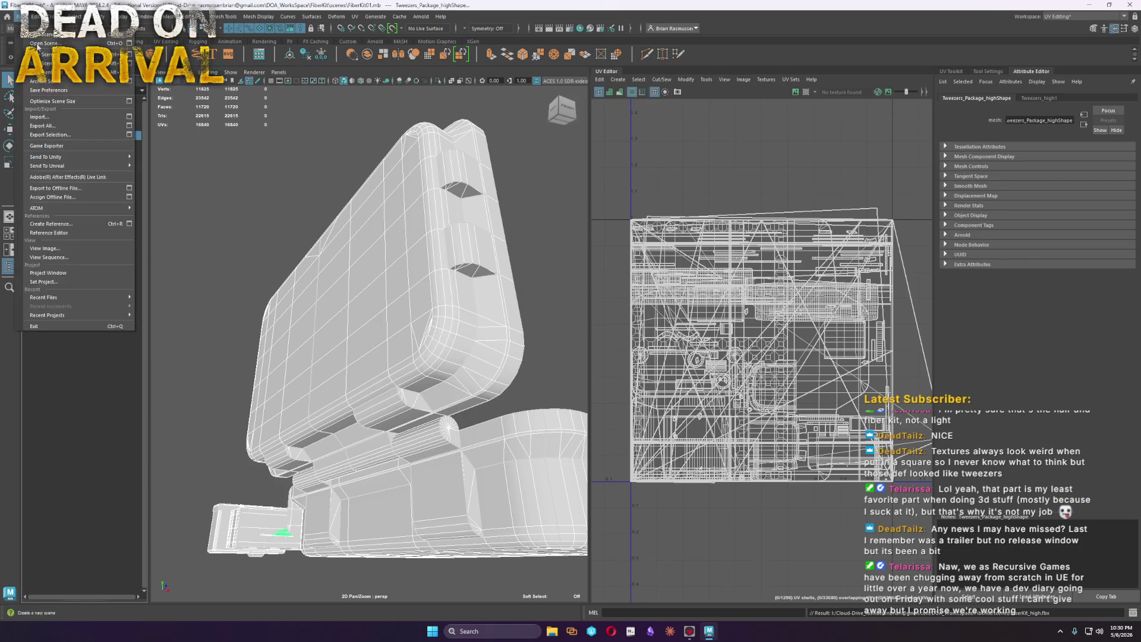
# Minimize Maya and bring the Marmoset Toolbag bake scene back up
pyautogui.click(1090, 6)
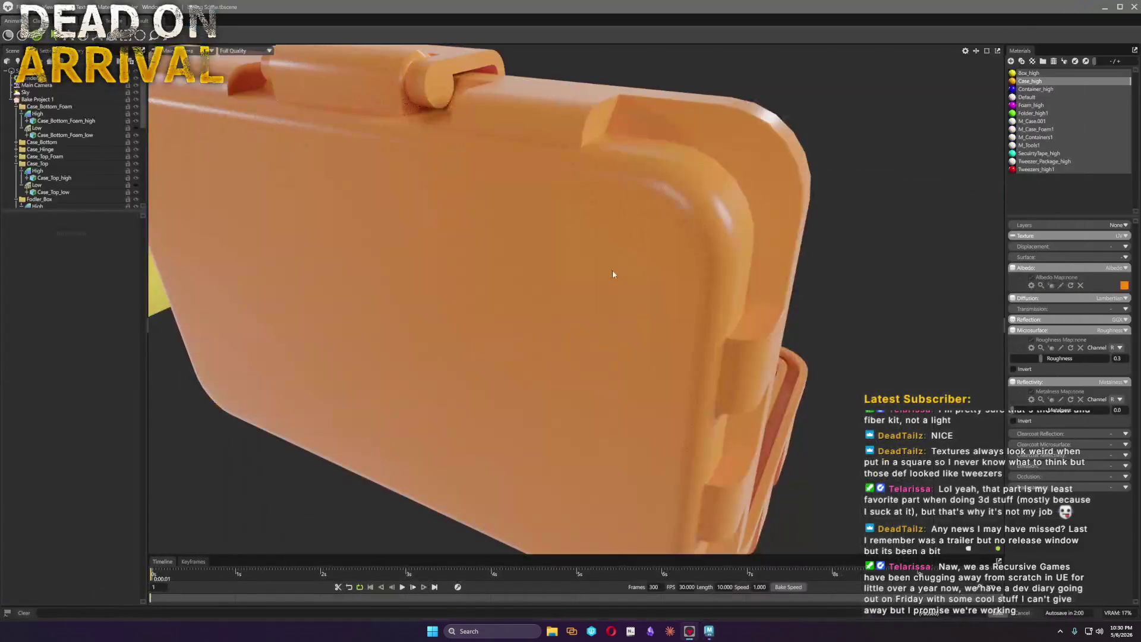
pyautogui.click(681, 250)
pyautogui.moveTo(683, 253); pyautogui.dragTo(884, 294)
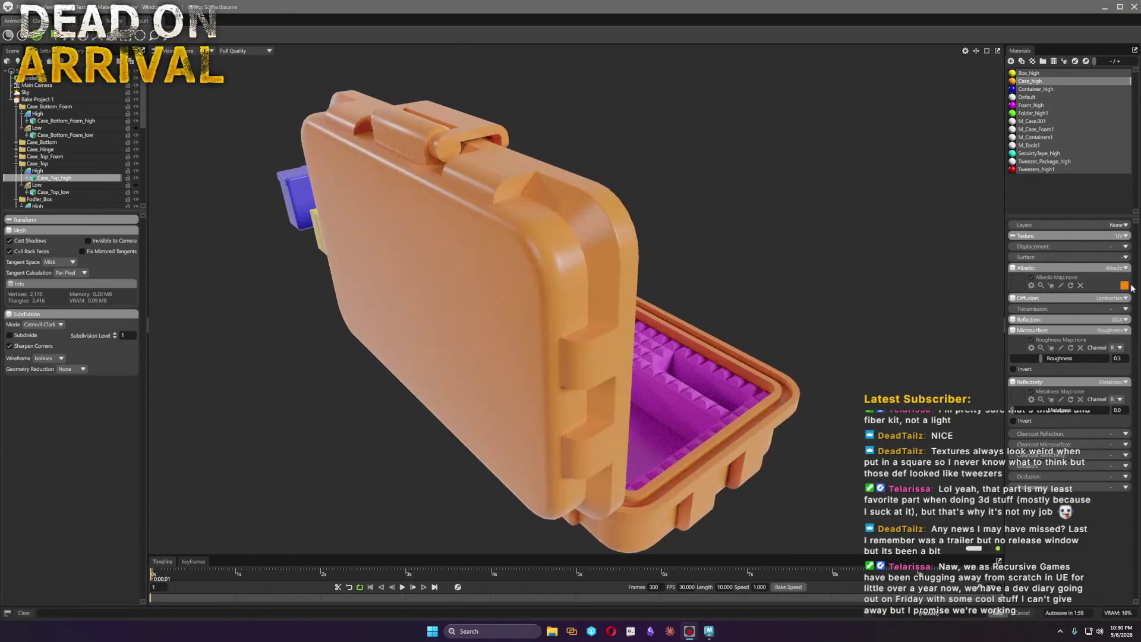
# Give Case_high a Bevel surface about 8.53 wide with 32 samples
pyautogui.click(1126, 258)
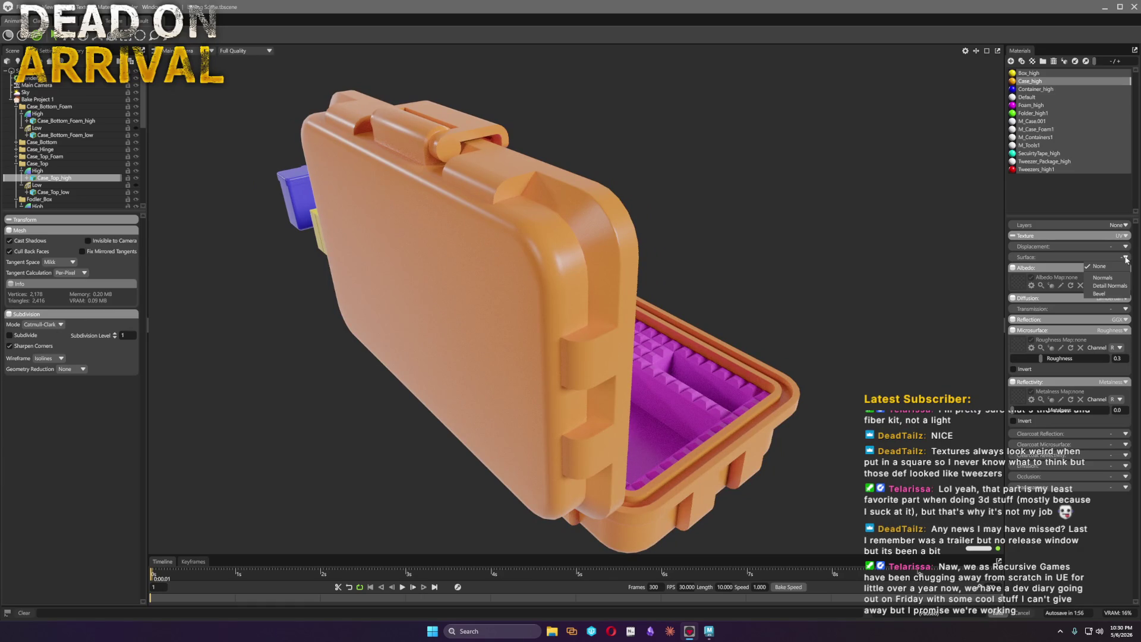
pyautogui.click(1108, 295)
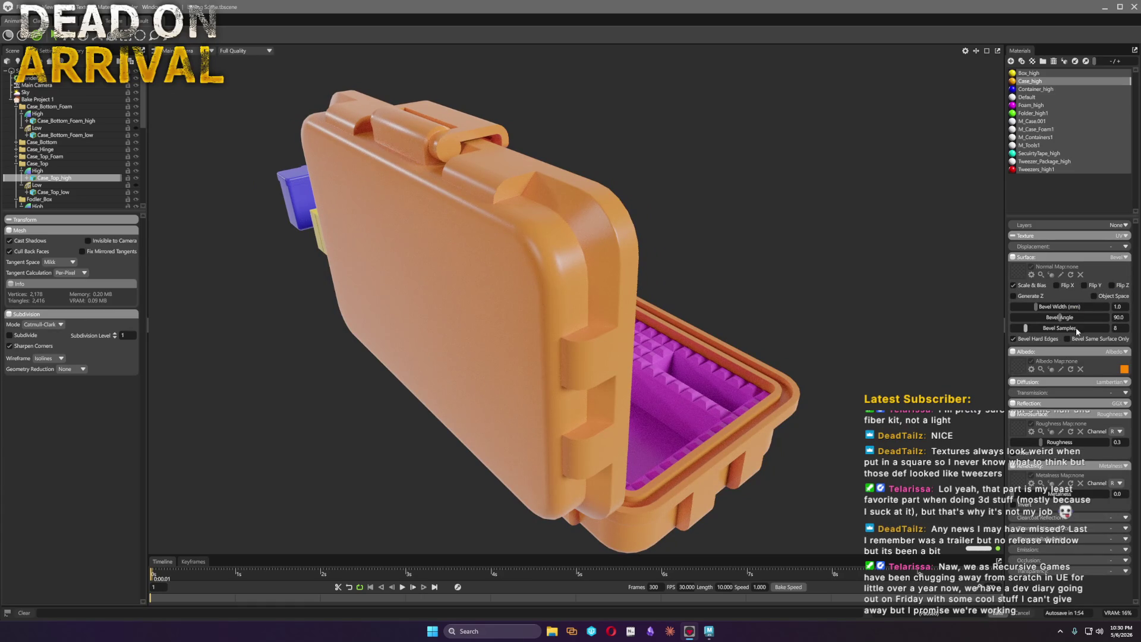
pyautogui.moveTo(1038, 308)
pyautogui.mouseDown()
pyautogui.moveTo(1109, 327)
pyautogui.moveTo(1055, 307)
pyautogui.mouseUp()
pyautogui.scroll(5, 719, 266)
pyautogui.scroll(-5, 754, 276)
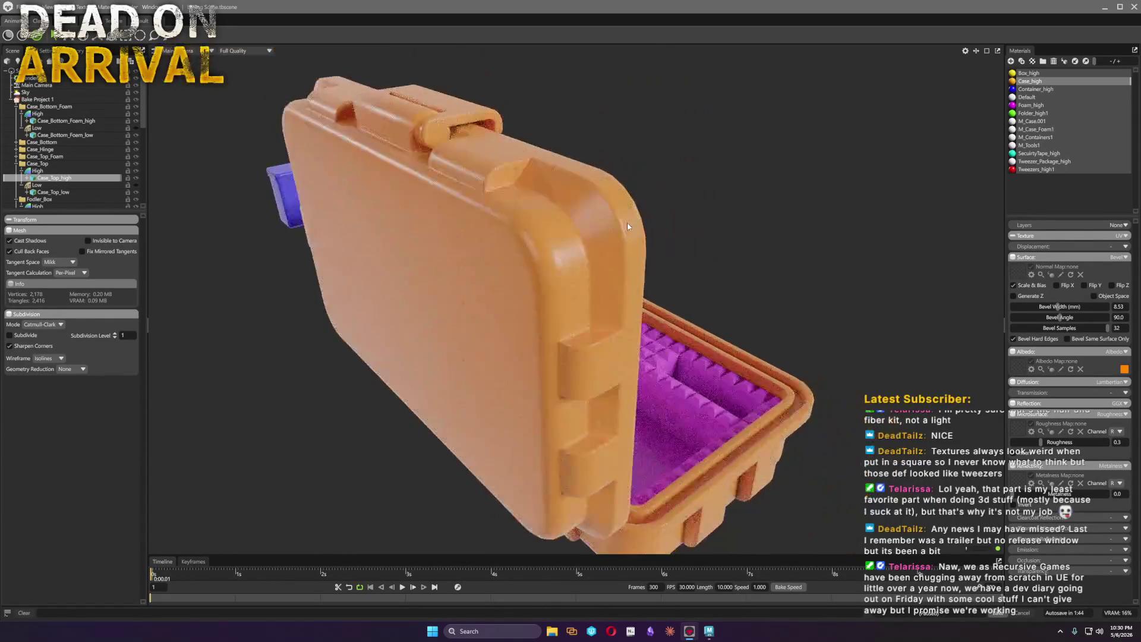
pyautogui.moveTo(753, 275); pyautogui.dragTo(379, 265)
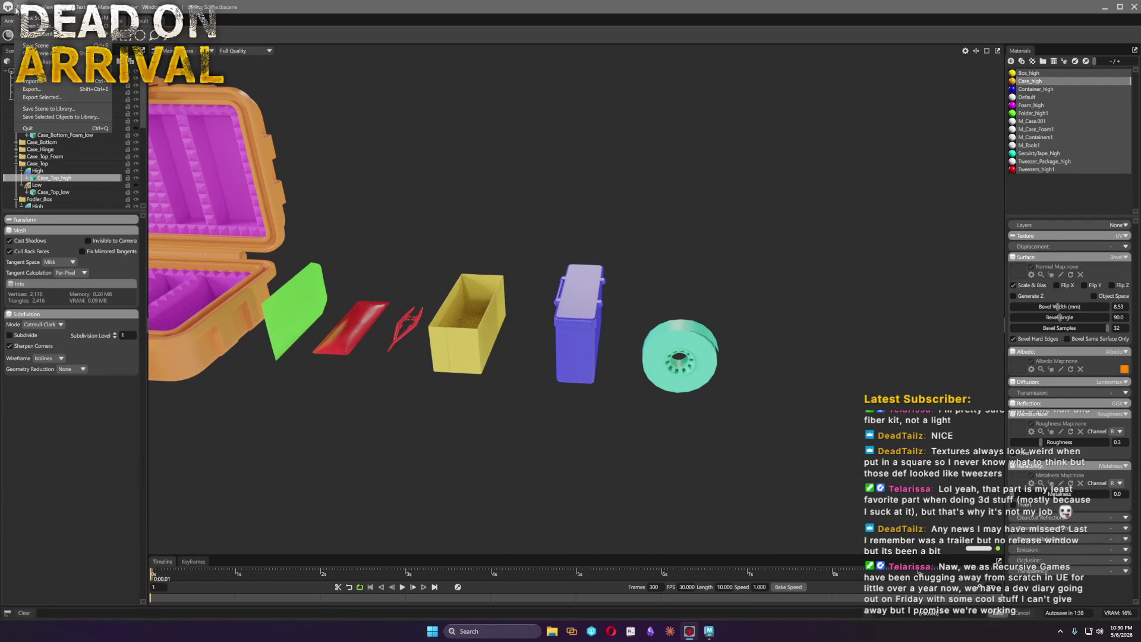
# Hide the high-poly models in Bake Project 1 so only the white low-poly meshes show
pyautogui.moveTo(818, 418); pyautogui.dragTo(647, 415)
pyautogui.click(45, 99)
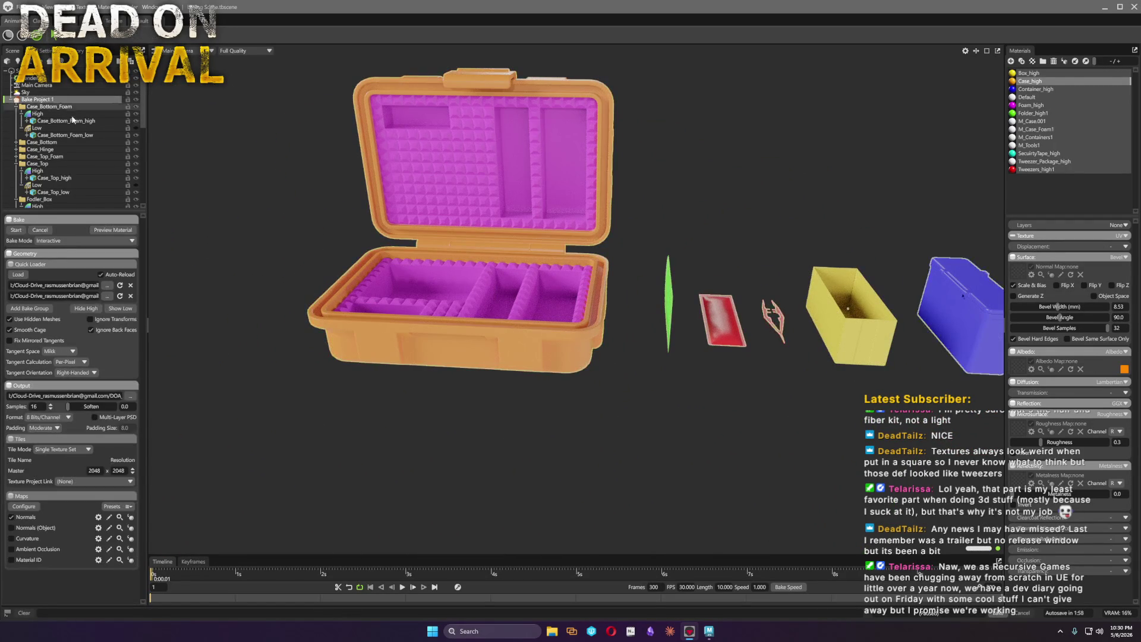
pyautogui.click(93, 310)
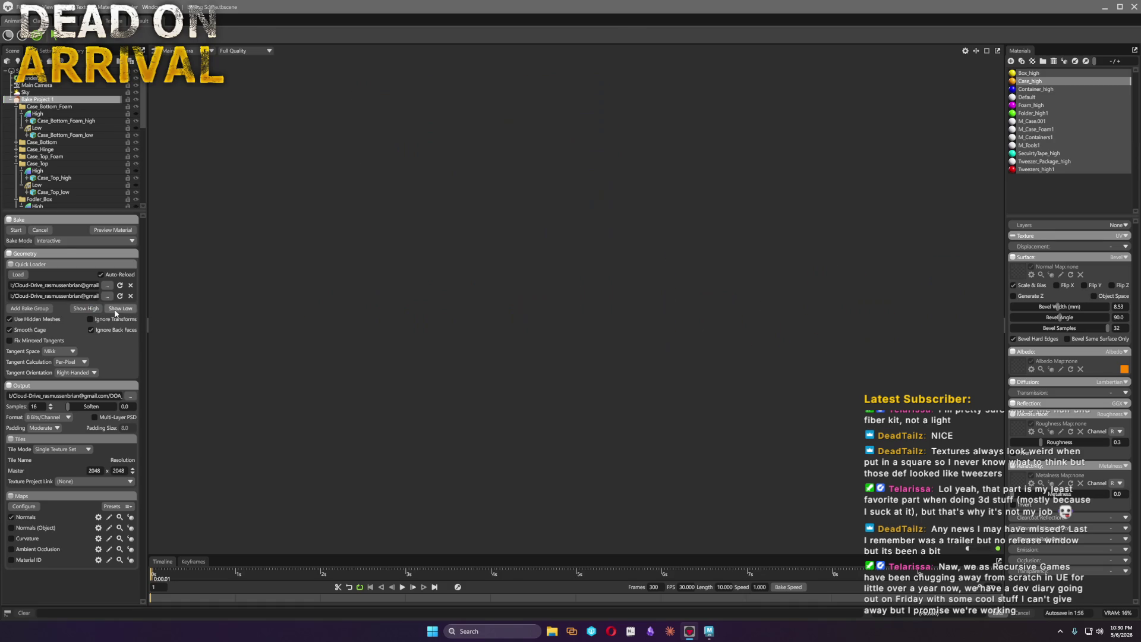
pyautogui.moveTo(677, 383); pyautogui.dragTo(718, 374)
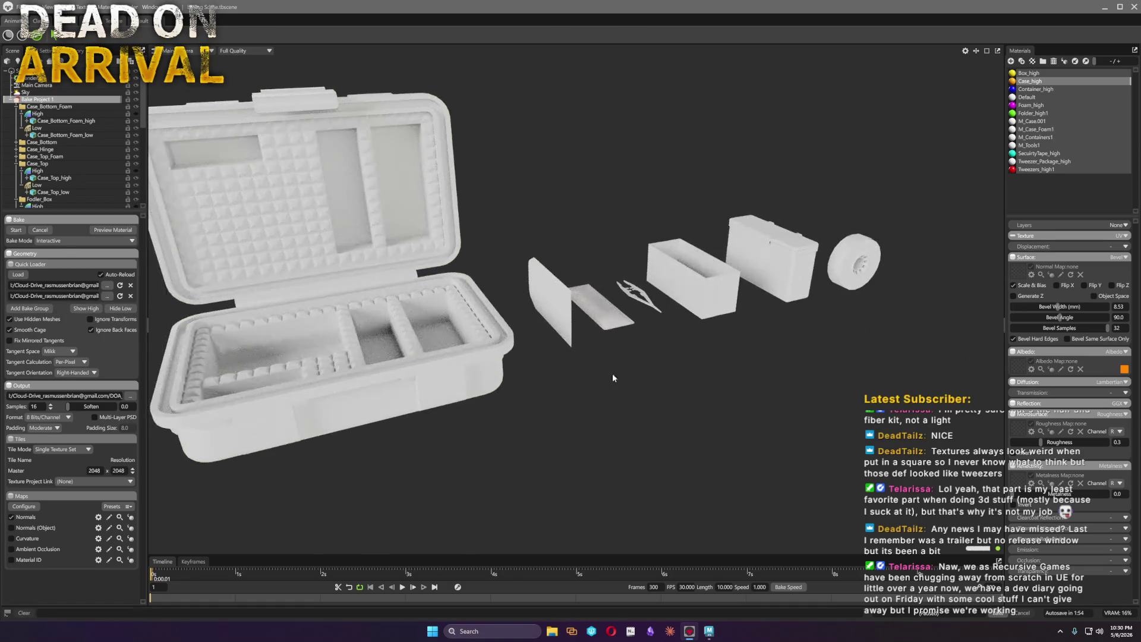
pyautogui.moveTo(623, 374); pyautogui.dragTo(524, 340, button='middle')
pyautogui.scroll(3, 523, 337)
pyautogui.scroll(2, 506, 374)
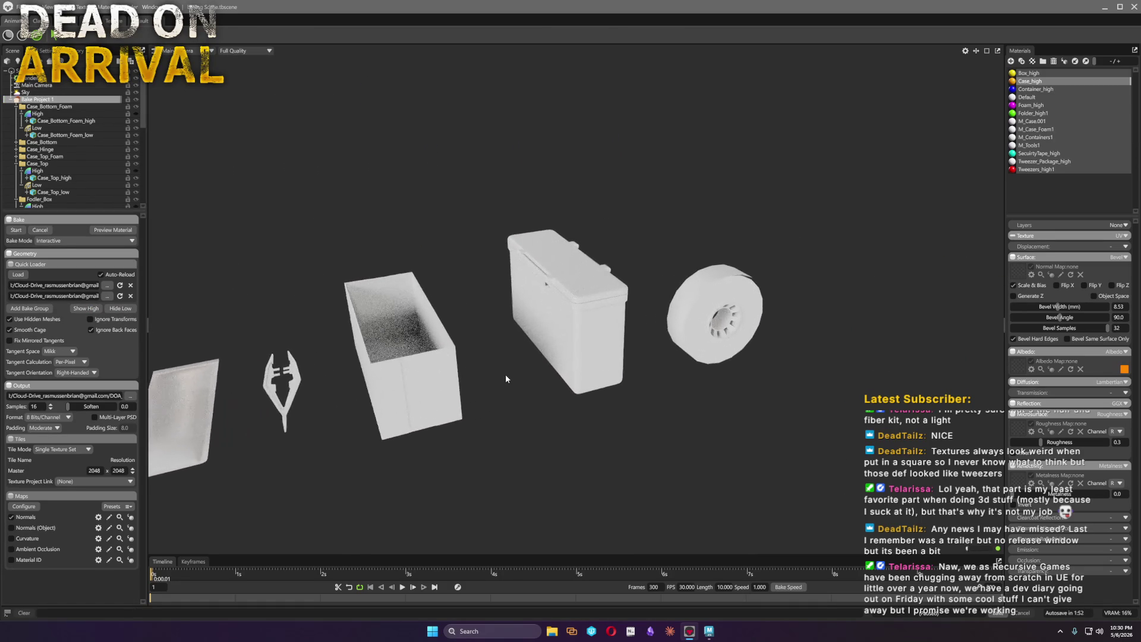
pyautogui.moveTo(506, 382); pyautogui.dragTo(741, 384)
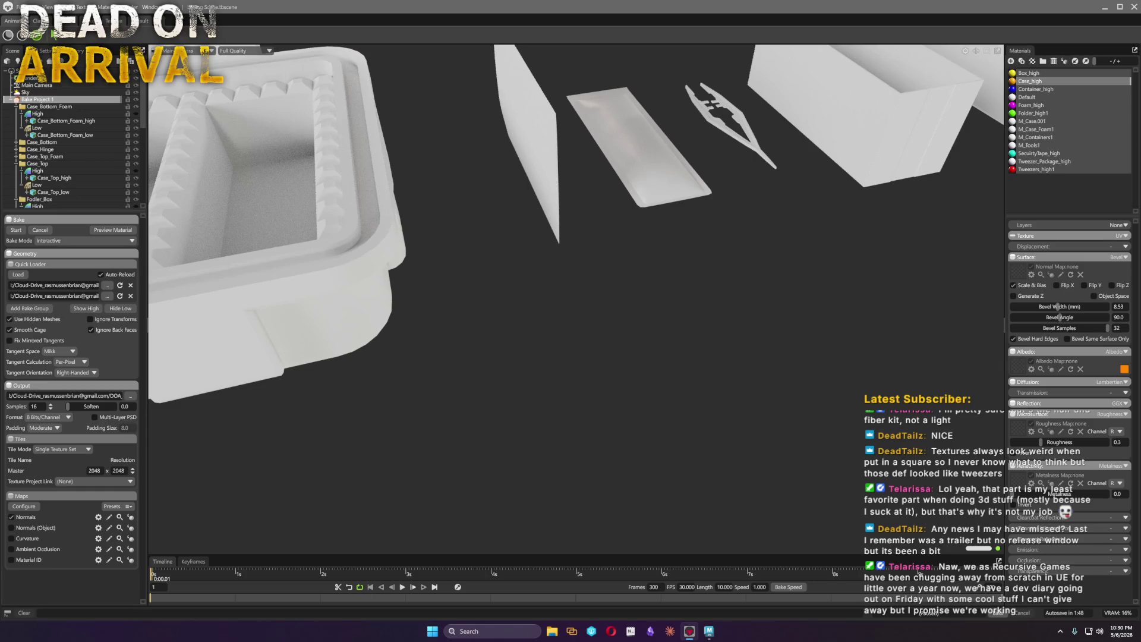
# Dismiss the file menu, deselect the Case_high material and inspect the case interior up close
pyautogui.click(17, 6)
pyautogui.click(36, 45)
pyautogui.click(231, 246)
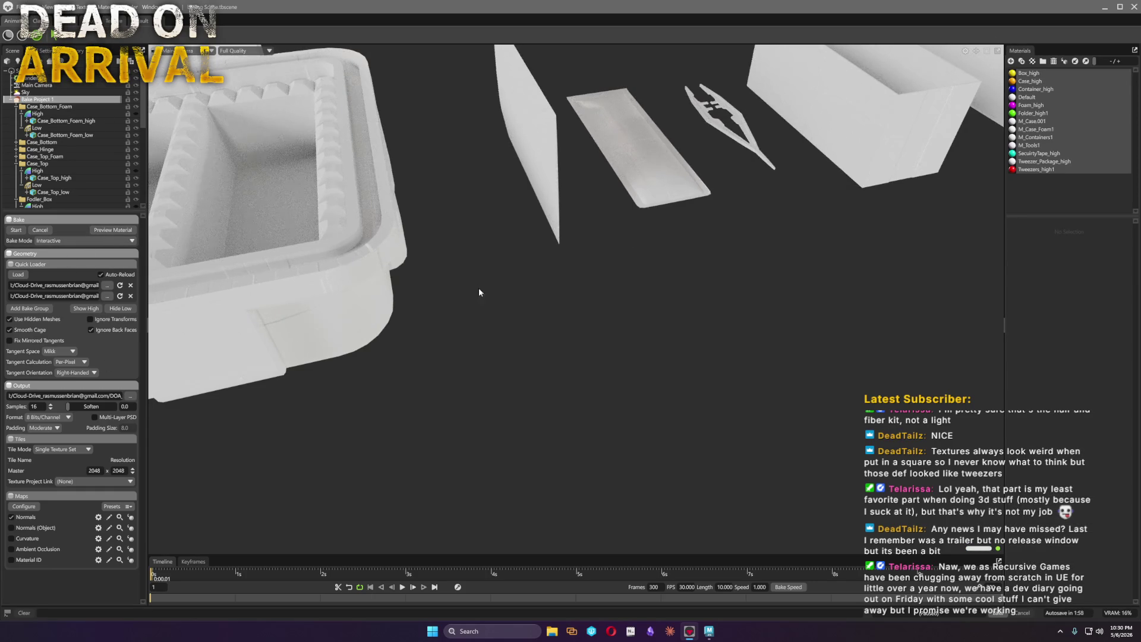
pyautogui.moveTo(455, 283); pyautogui.dragTo(694, 388)
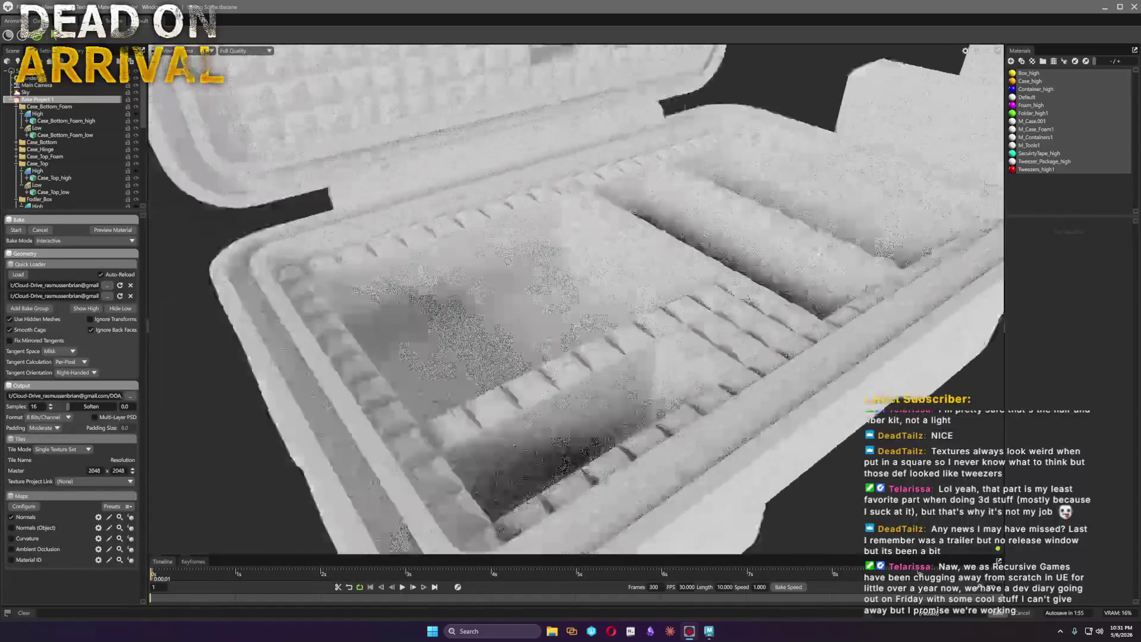
pyautogui.moveTo(694, 388)
pyautogui.mouseDown()
pyautogui.moveTo(869, 209)
pyautogui.moveTo(808, 215)
pyautogui.mouseUp()
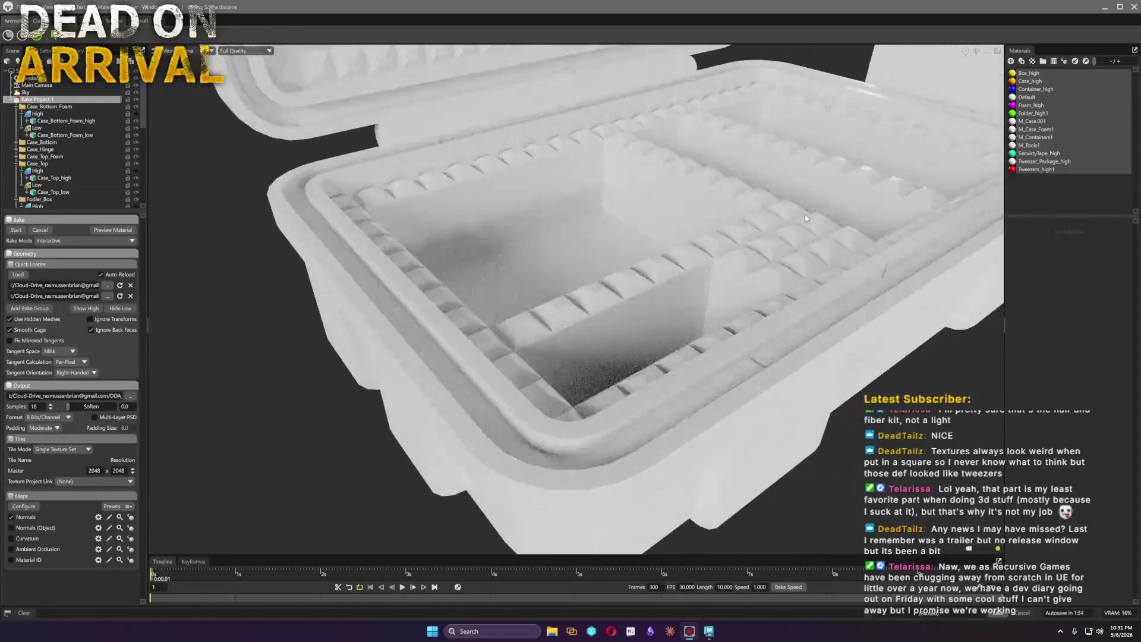
pyautogui.click(63, 448)
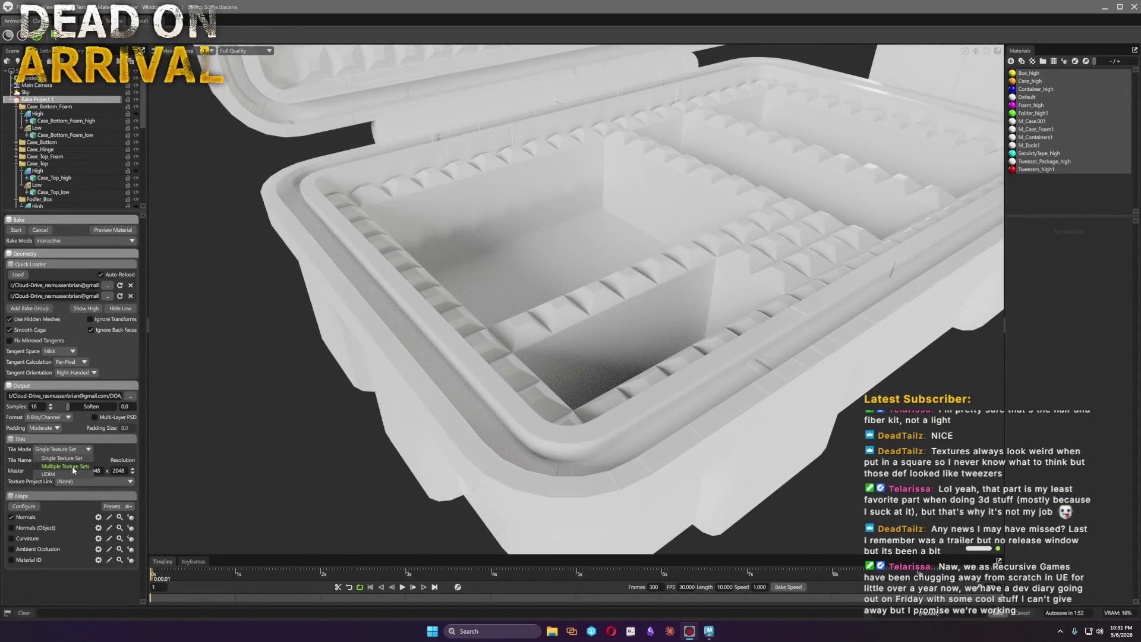
pyautogui.click(63, 469)
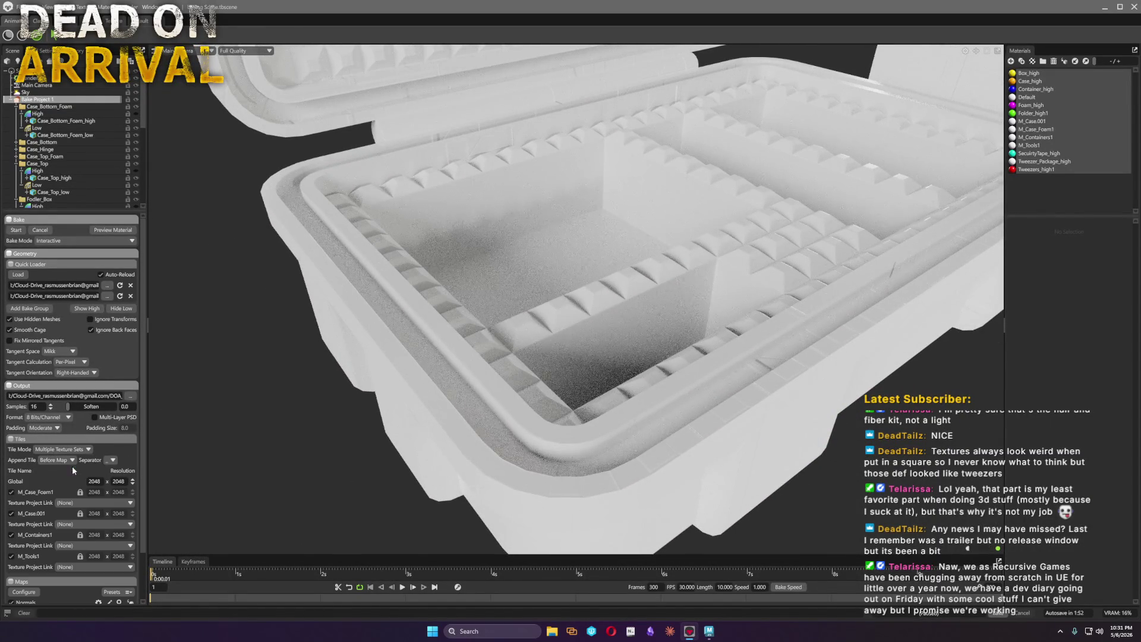
pyautogui.click(110, 230)
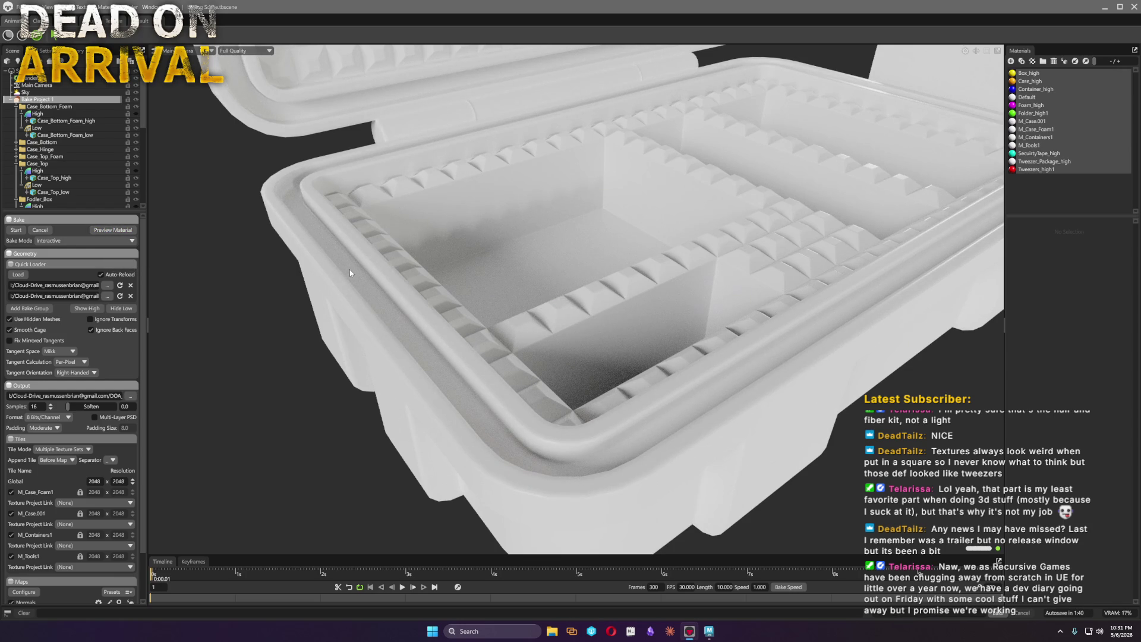
pyautogui.moveTo(753, 394); pyautogui.dragTo(701, 378)
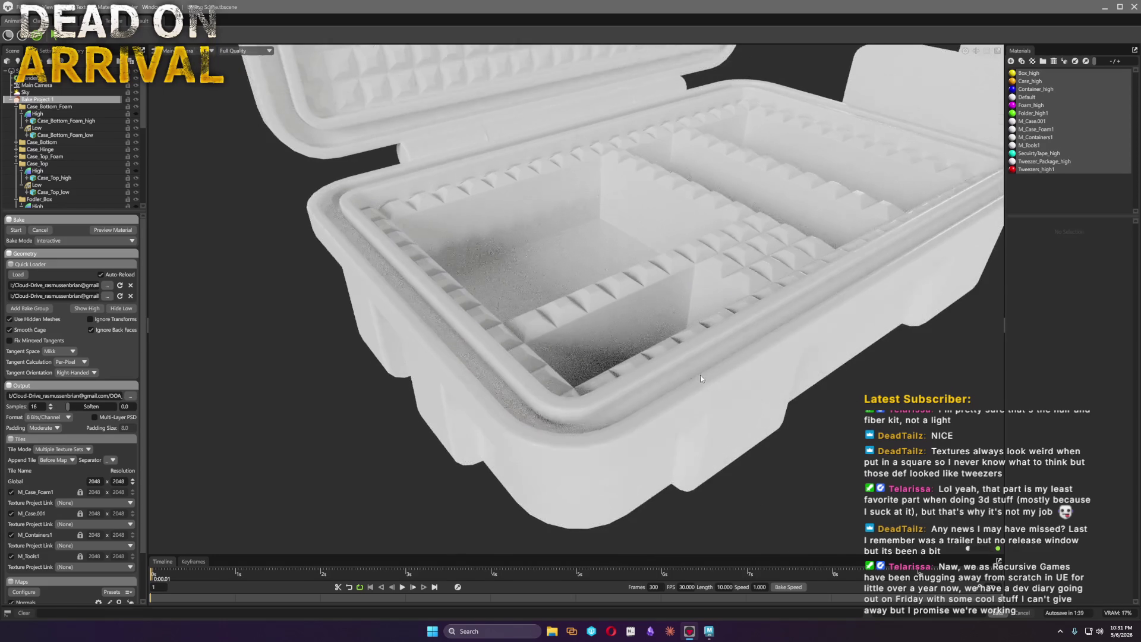
pyautogui.click(133, 482)
pyautogui.click(133, 484)
pyautogui.moveTo(215, 452); pyautogui.dragTo(684, 342)
pyautogui.scroll(3, 683, 341)
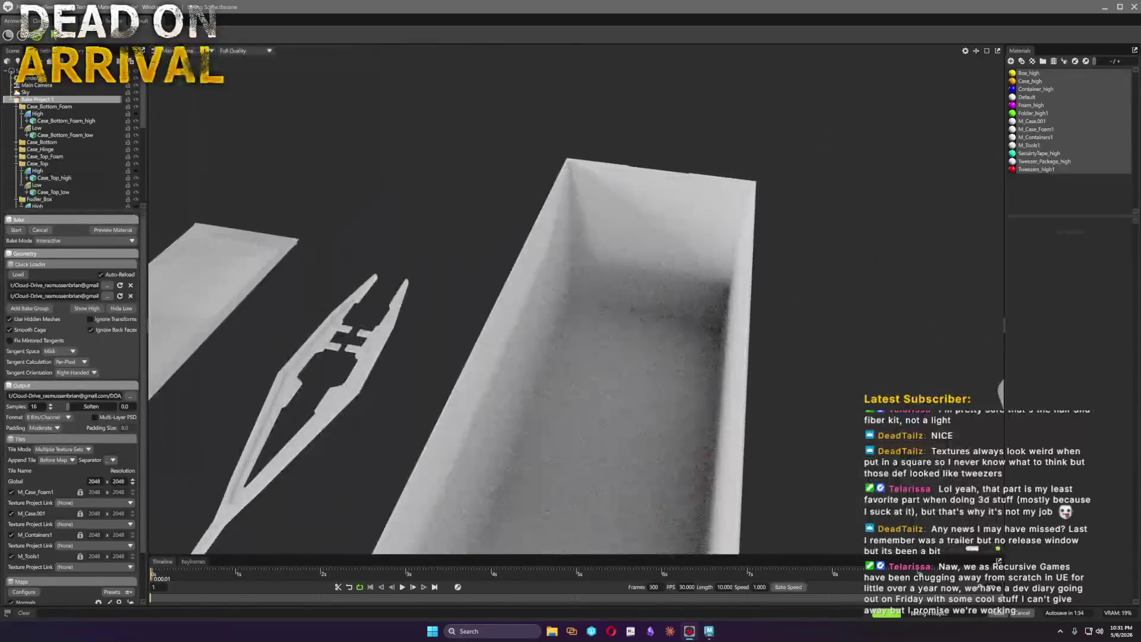
pyautogui.moveTo(505, 343)
pyautogui.mouseDown()
pyautogui.moveTo(545, 310)
pyautogui.moveTo(578, 251)
pyautogui.moveTo(533, 275)
pyautogui.mouseUp()
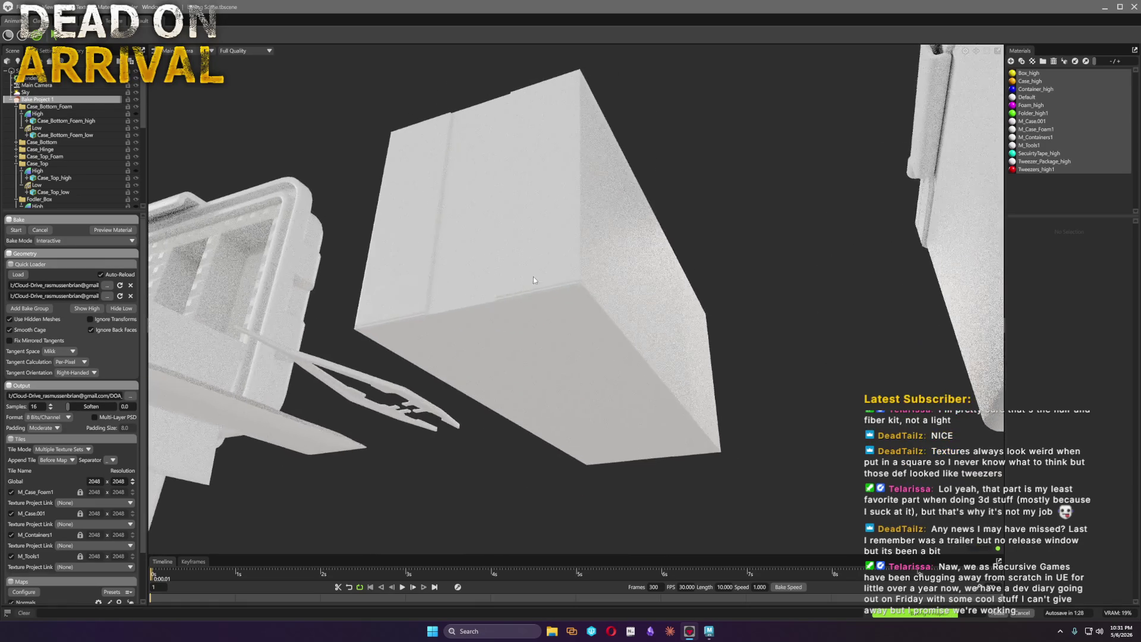
pyautogui.scroll(-2, 53, 429)
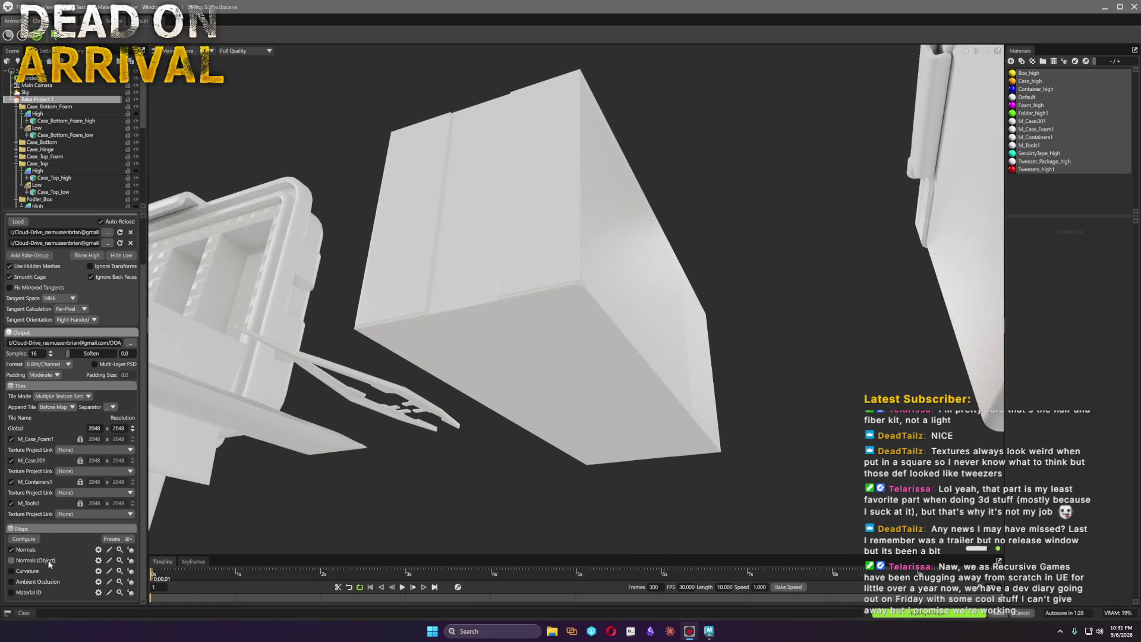
# Enable Ambient Occlusion and add Position, Cavity and Object ID maps to the bake
pyautogui.click(11, 582)
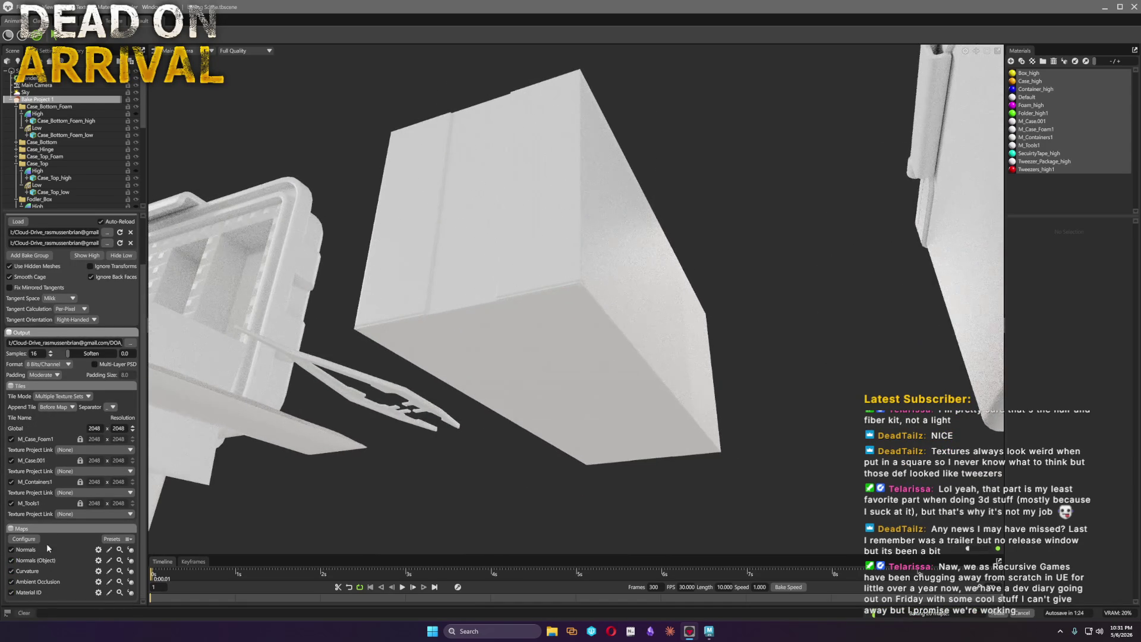
pyautogui.click(25, 539)
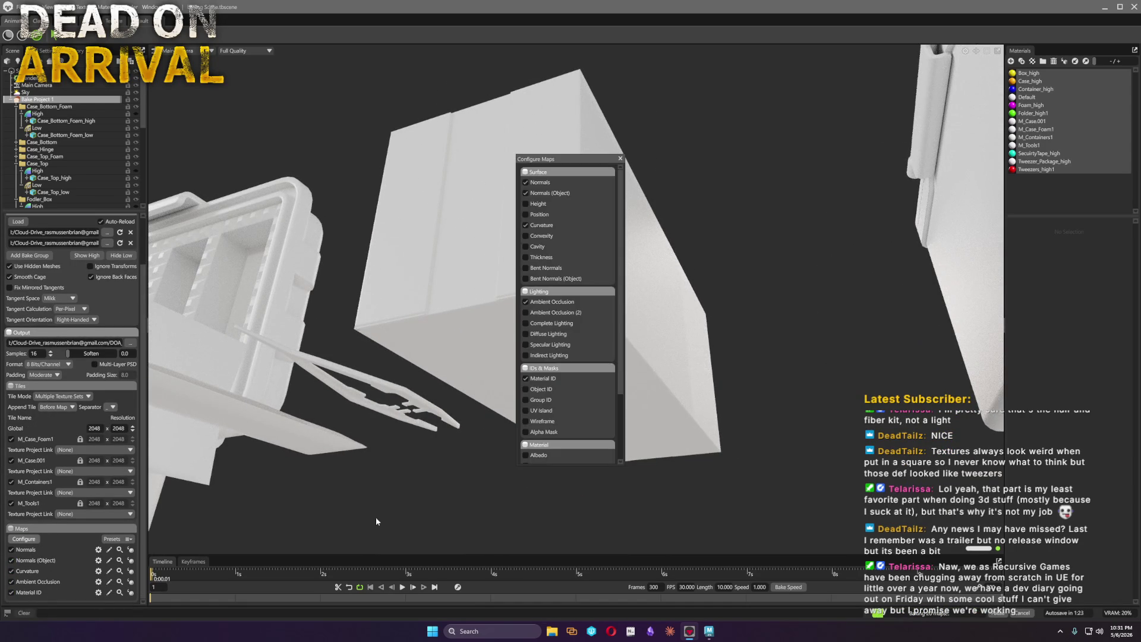
pyautogui.click(541, 214)
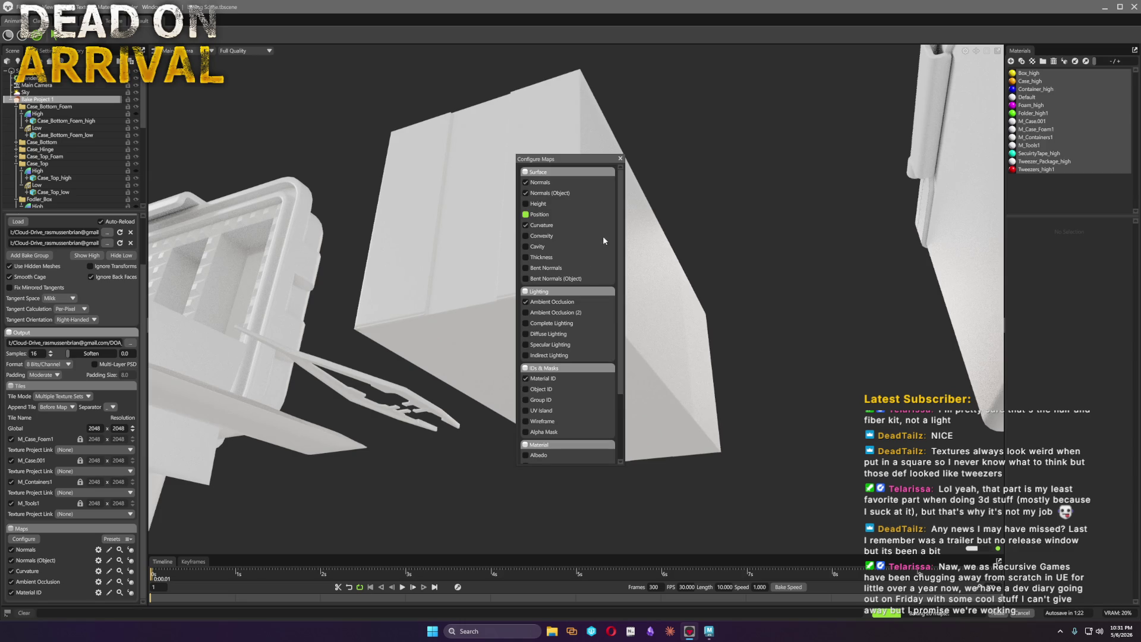
pyautogui.click(531, 247)
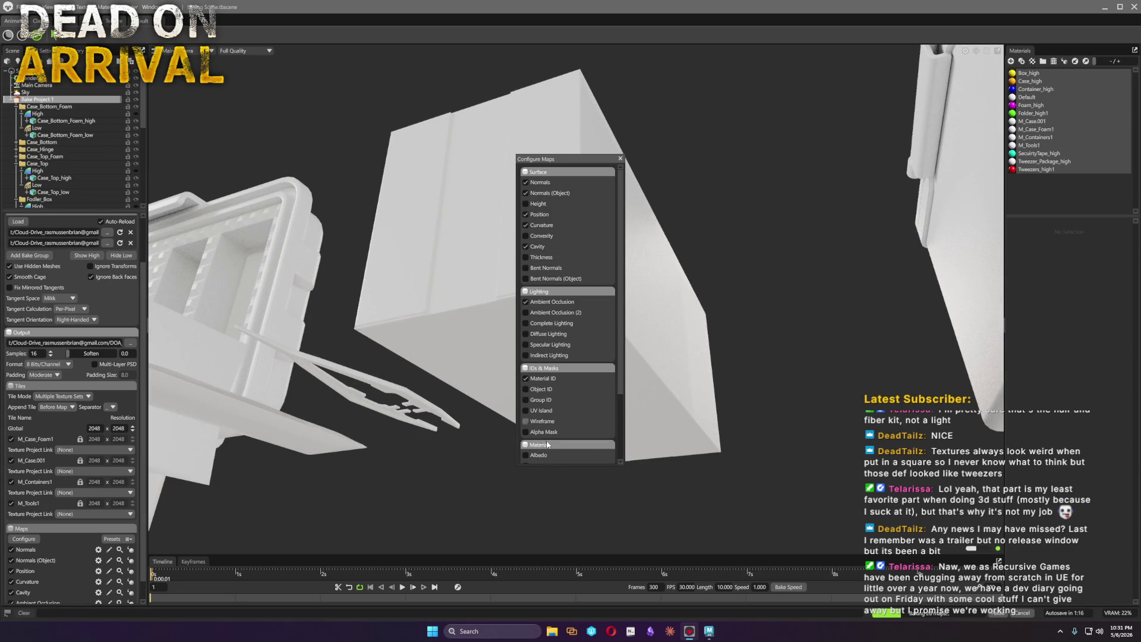
pyautogui.click(541, 392)
pyautogui.click(620, 159)
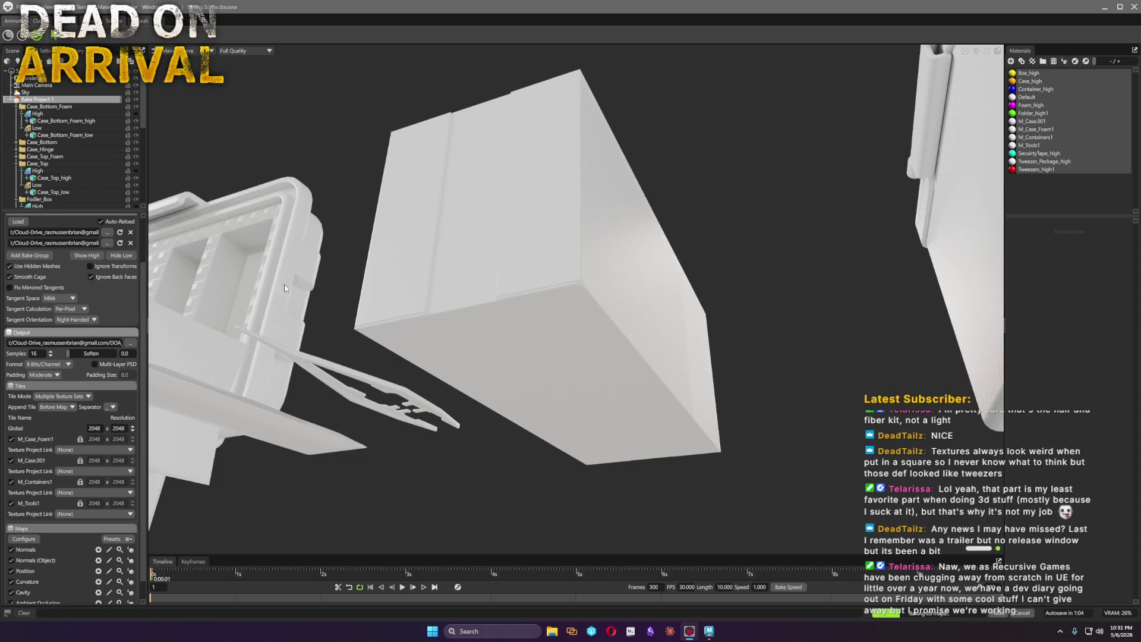
pyautogui.scroll(3, 84, 381)
# Bake all the chosen maps with F9, then select the box to inspect its mesh
pyautogui.press('F9')
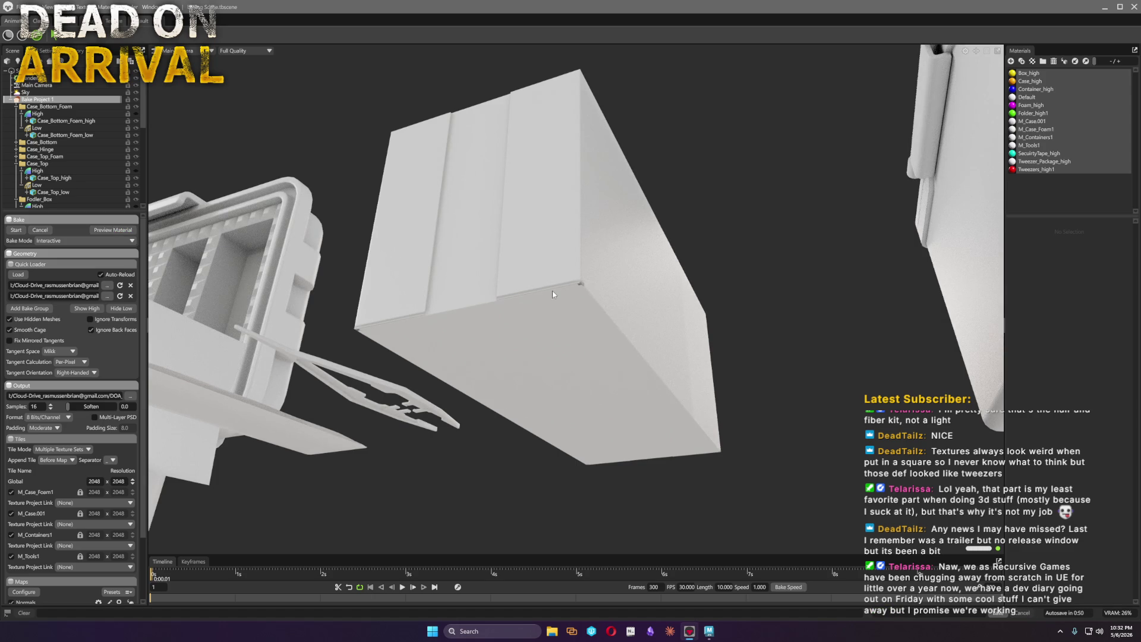
pyautogui.scroll(3, 613, 308)
pyautogui.scroll(2, 670, 344)
pyautogui.scroll(-2, 670, 343)
pyautogui.scroll(-2, 575, 299)
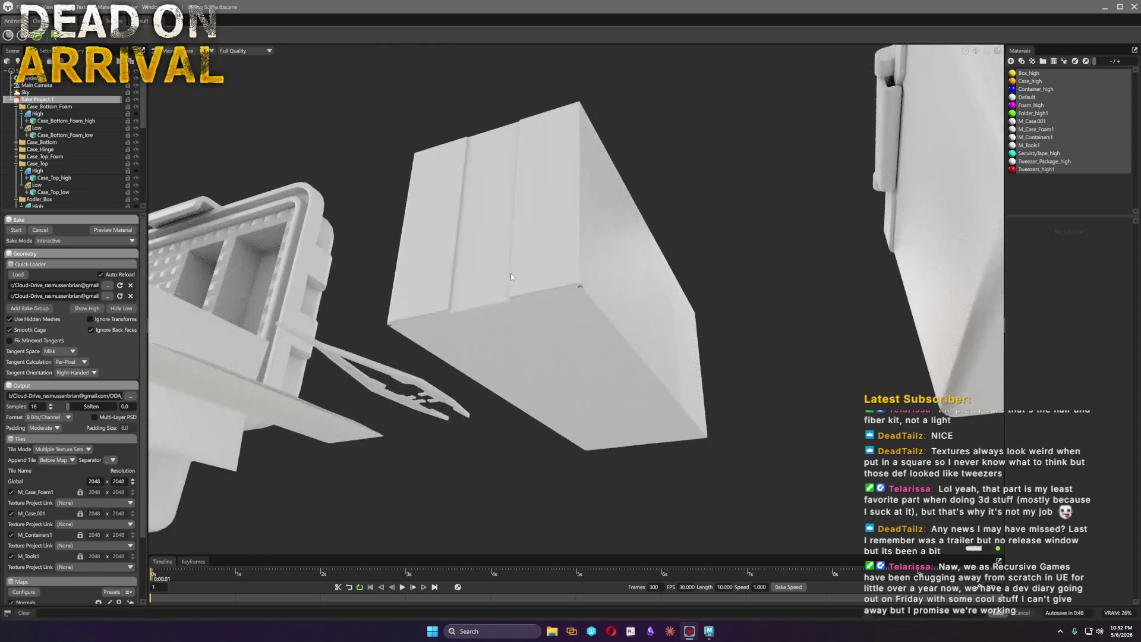
pyautogui.scroll(-2, 519, 340)
pyautogui.click(522, 331)
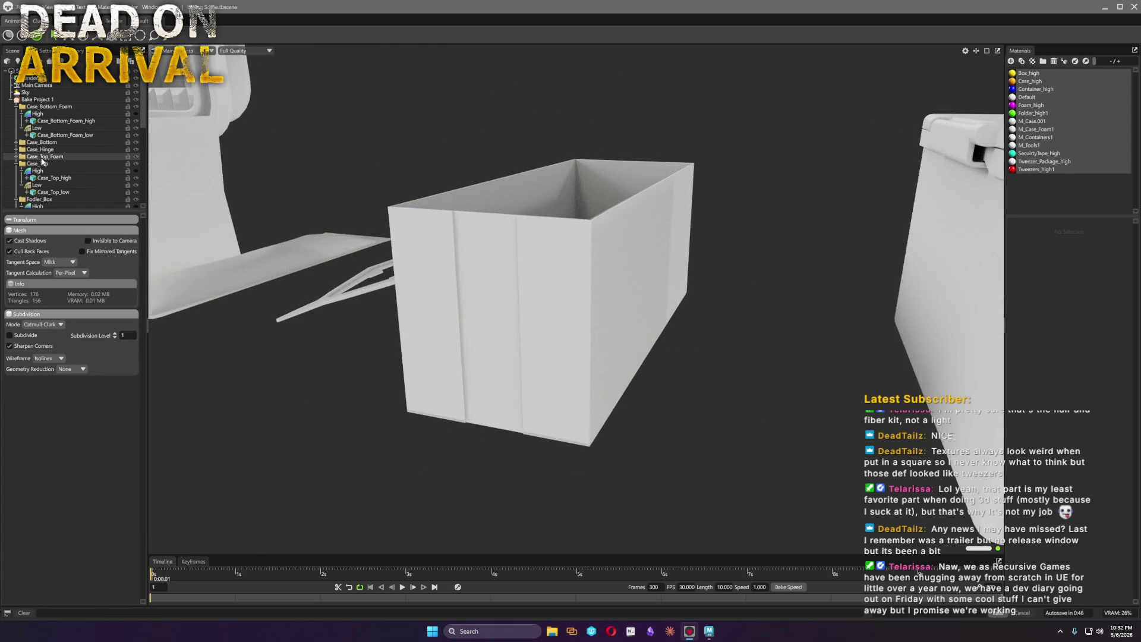
pyautogui.scroll(-5, 107, 173)
pyautogui.scroll(5, 107, 172)
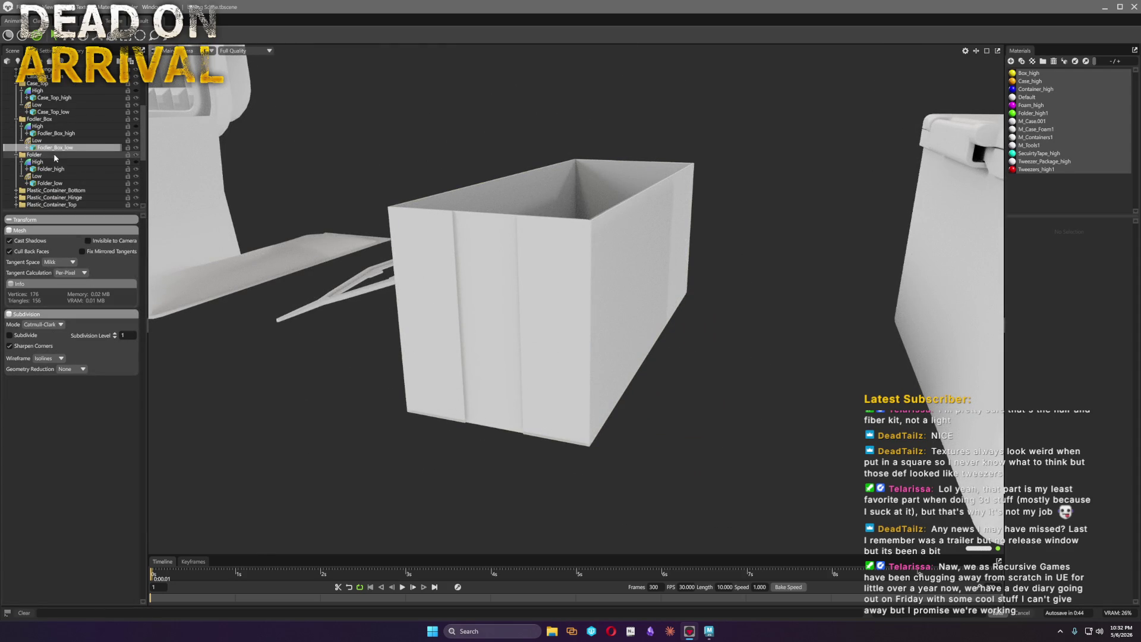
# Estimate and lower the Fodler_Box low cage's max offset to 0.279, closing the offset painter
pyautogui.click(39, 140)
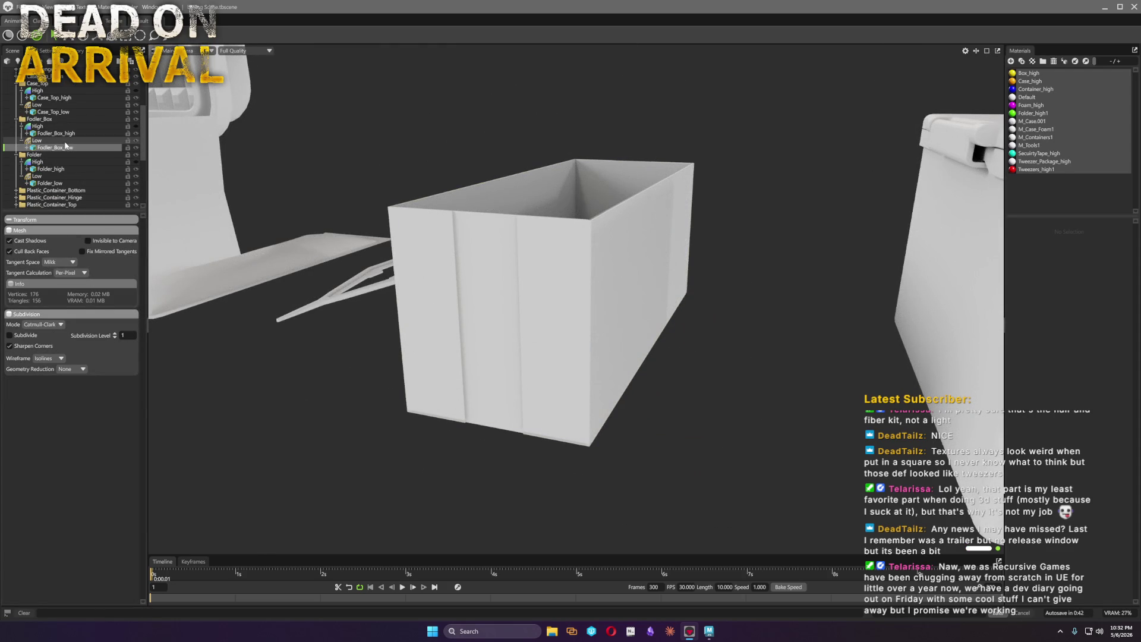
pyautogui.scroll(3, 450, 250)
pyautogui.moveTo(450, 250); pyautogui.dragTo(515, 294)
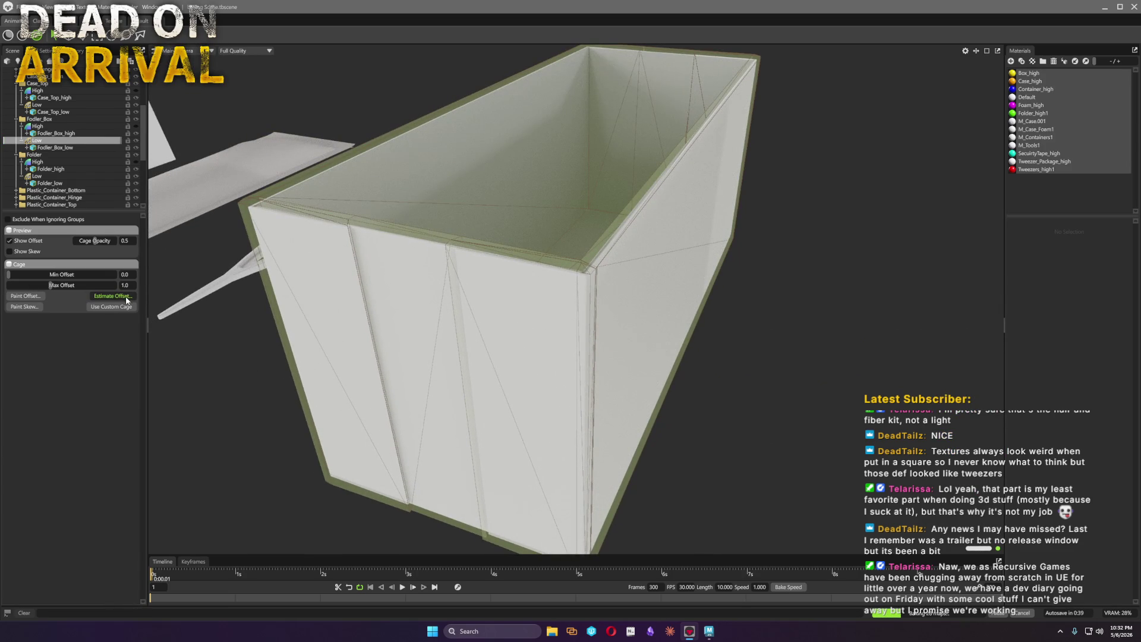
pyautogui.click(26, 295)
pyautogui.moveTo(54, 284); pyautogui.dragTo(37, 285)
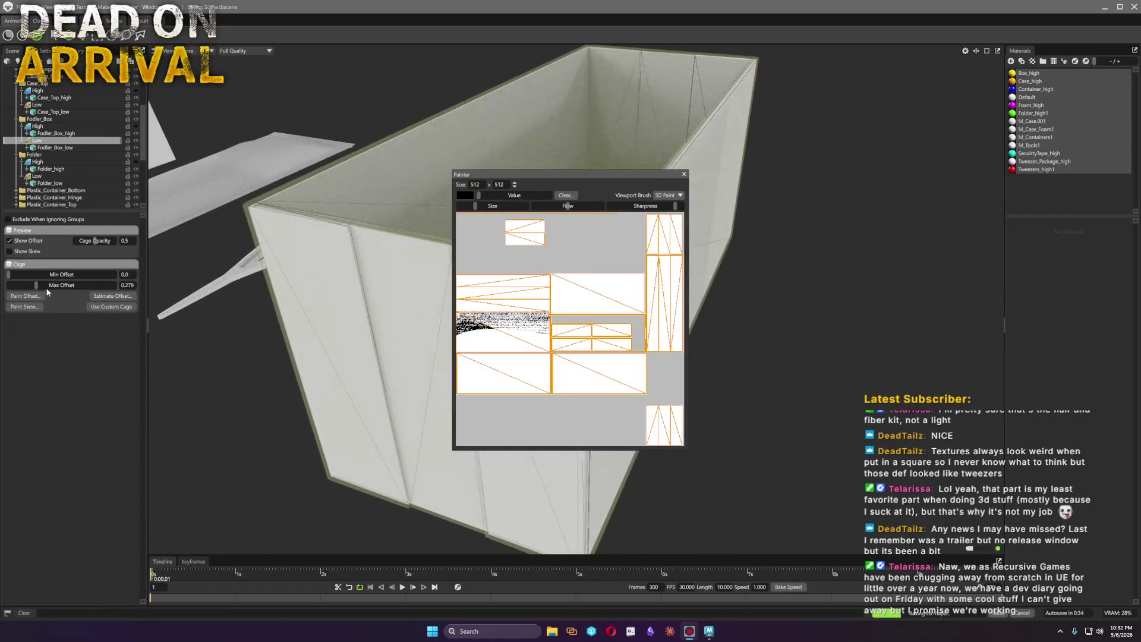
pyautogui.click(684, 173)
pyautogui.moveTo(499, 249)
pyautogui.mouseDown()
pyautogui.moveTo(282, 297)
pyautogui.moveTo(333, 350)
pyautogui.moveTo(341, 267)
pyautogui.mouseUp()
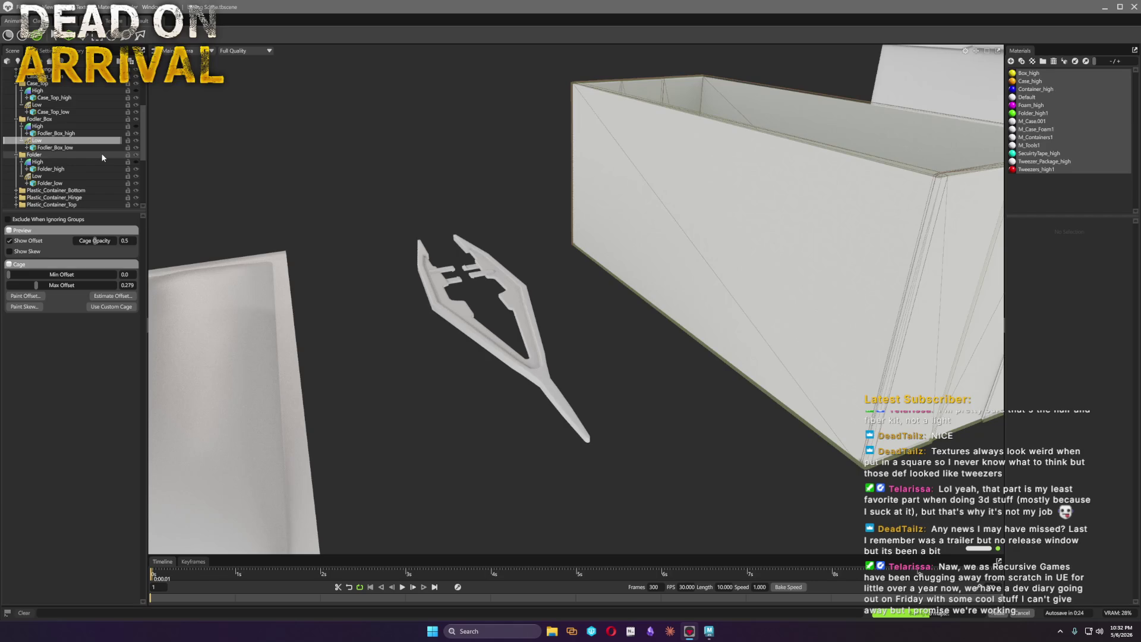
pyautogui.scroll(-2, 99, 161)
pyautogui.scroll(-2, 100, 166)
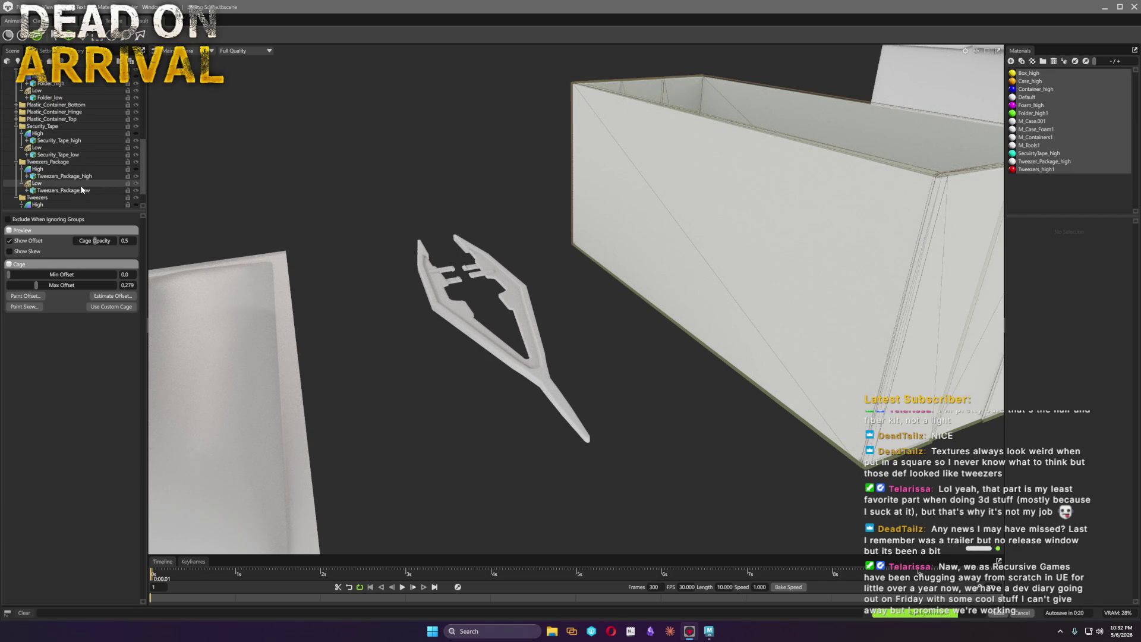
pyautogui.scroll(-1, 67, 192)
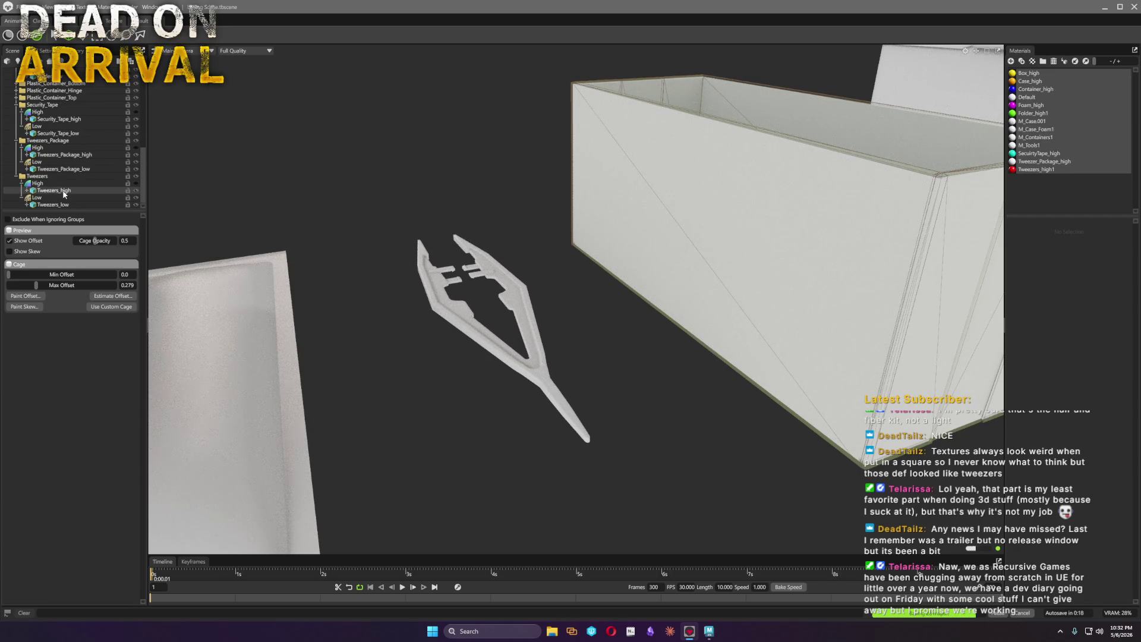
# Lower the Tweezers low cage's max offset so it hugs the mesh, then check Tweezers_high
pyautogui.click(524, 360)
pyautogui.scroll(2, 545, 398)
pyautogui.scroll(2, 545, 397)
pyautogui.scroll(2, 546, 398)
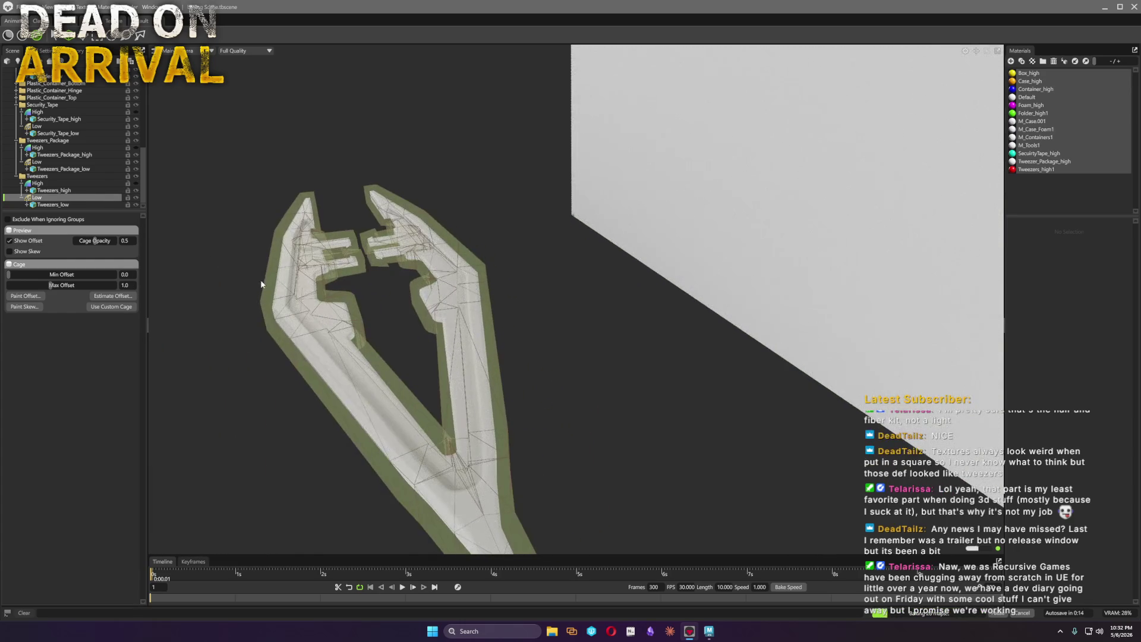
pyautogui.moveTo(54, 285); pyautogui.dragTo(37, 284)
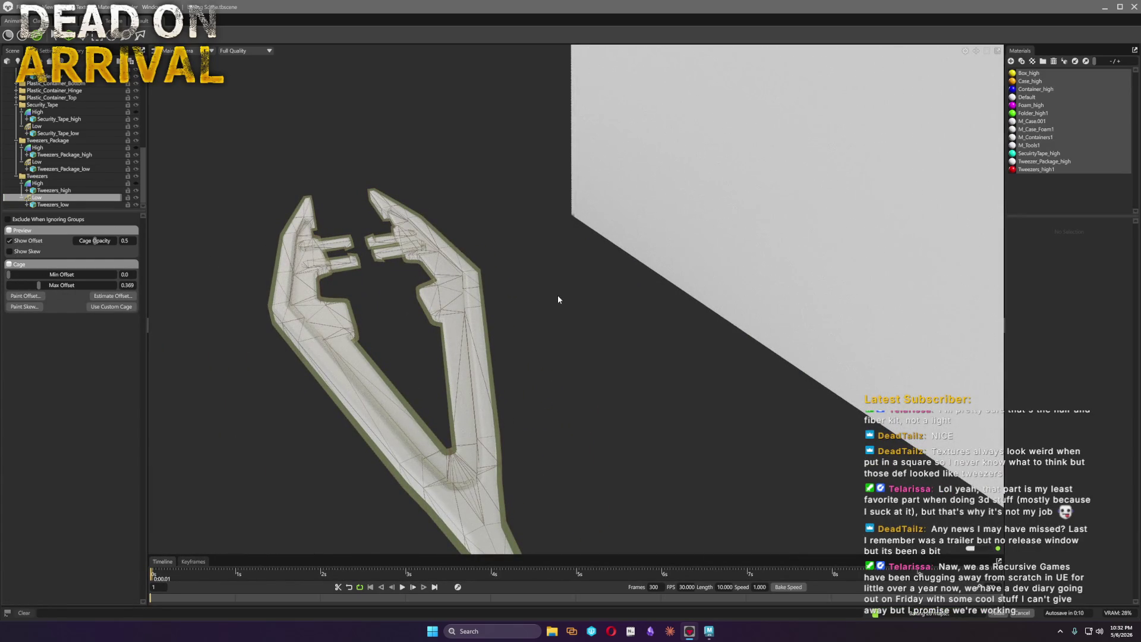
pyautogui.click(54, 190)
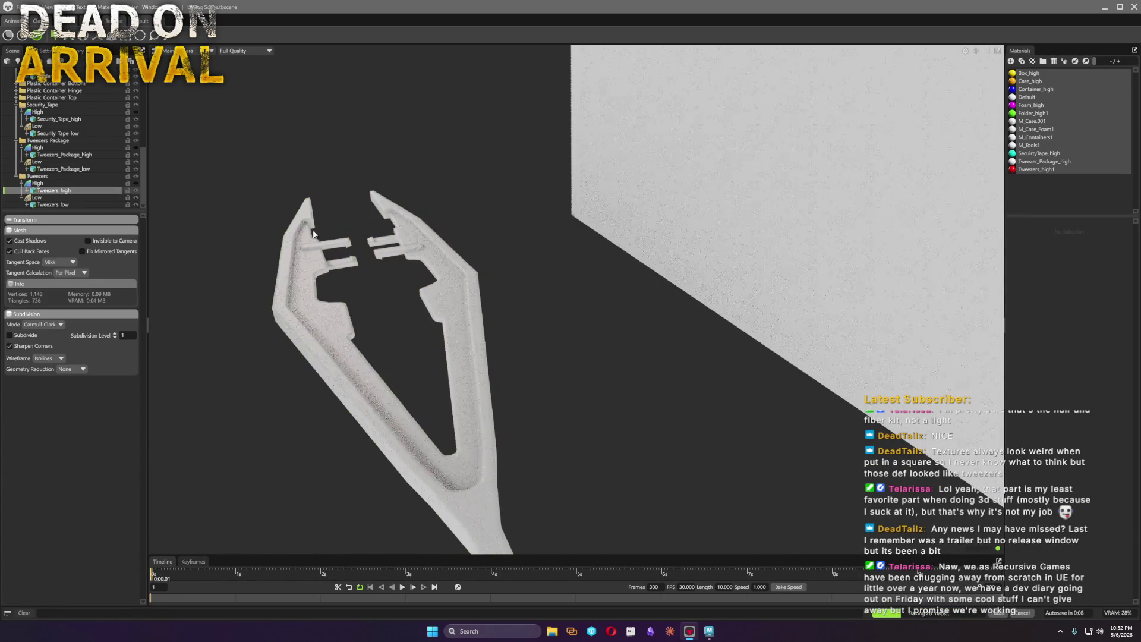
pyautogui.scroll(-5, 464, 268)
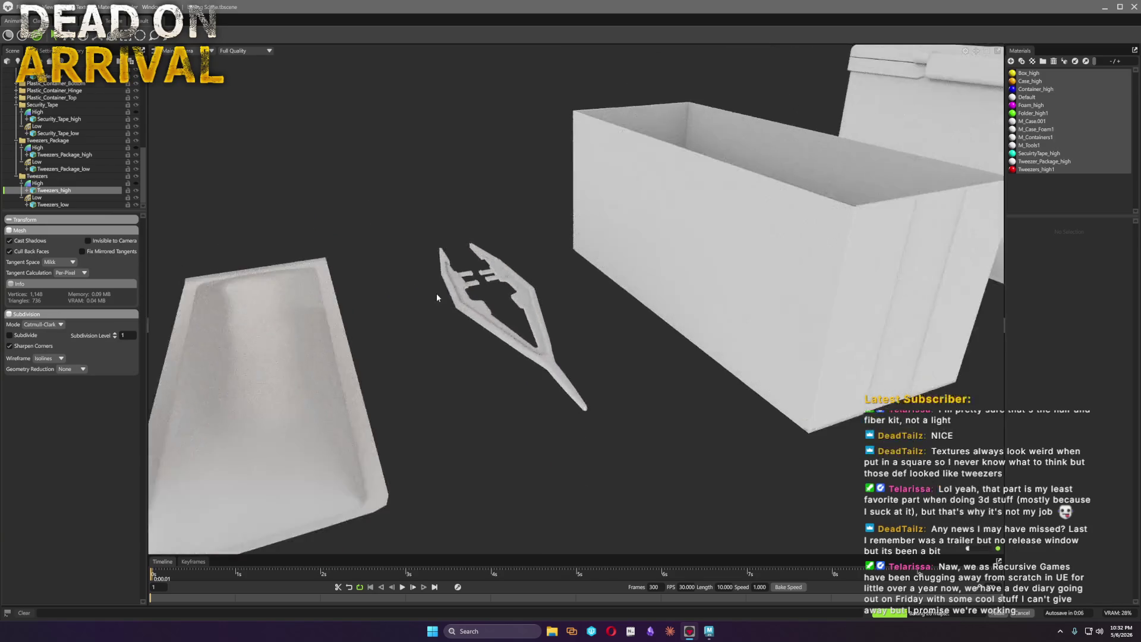
pyautogui.moveTo(465, 267); pyautogui.dragTo(573, 271)
# Review the Tweezers_Package cage and security tape mesh, then select the Folder Low group
pyautogui.click(476, 308)
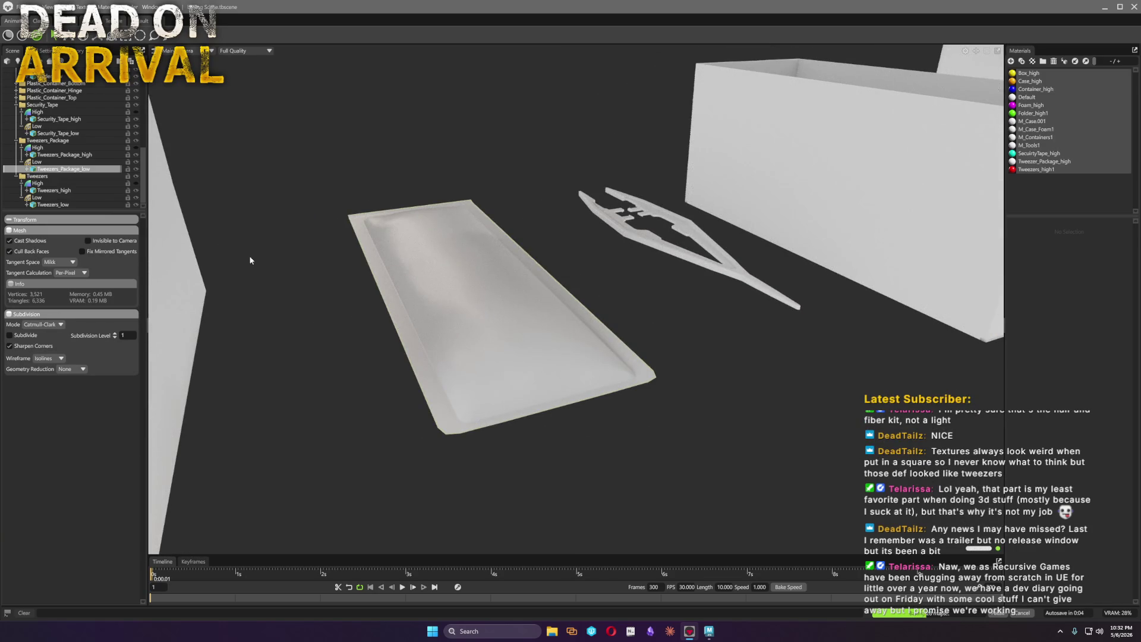
pyautogui.click(39, 162)
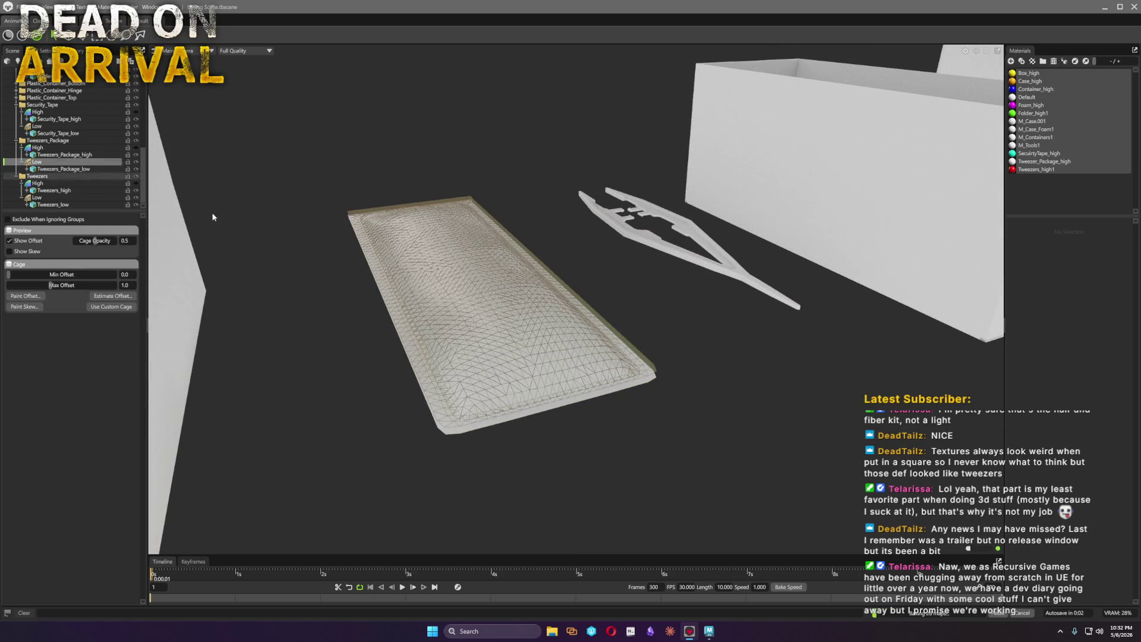
pyautogui.moveTo(287, 314); pyautogui.dragTo(511, 400)
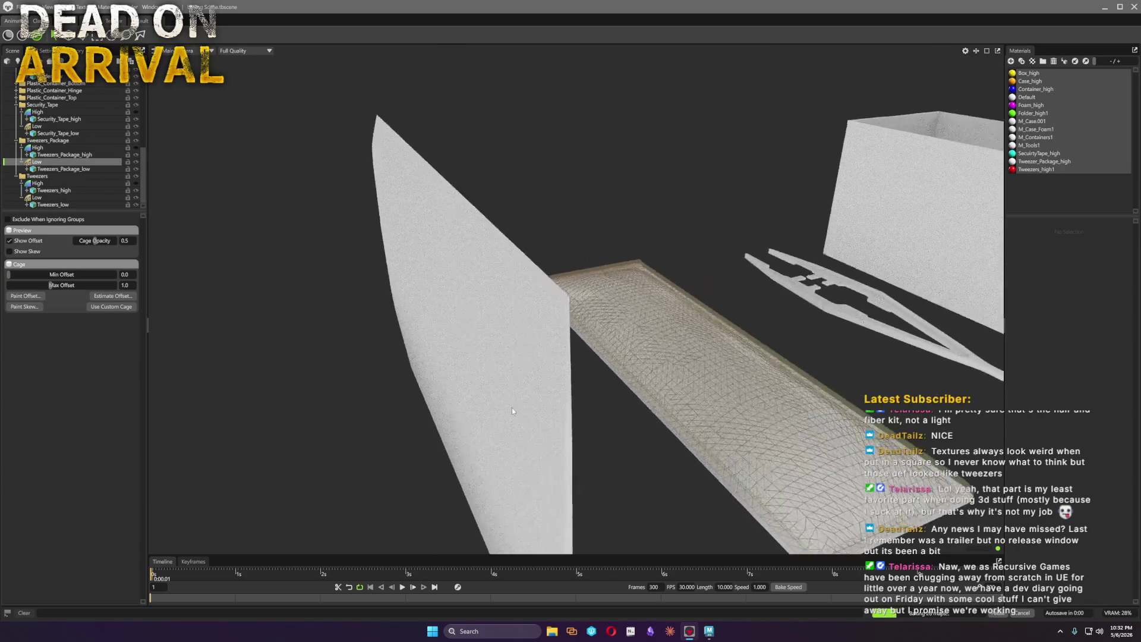
pyautogui.click(500, 371)
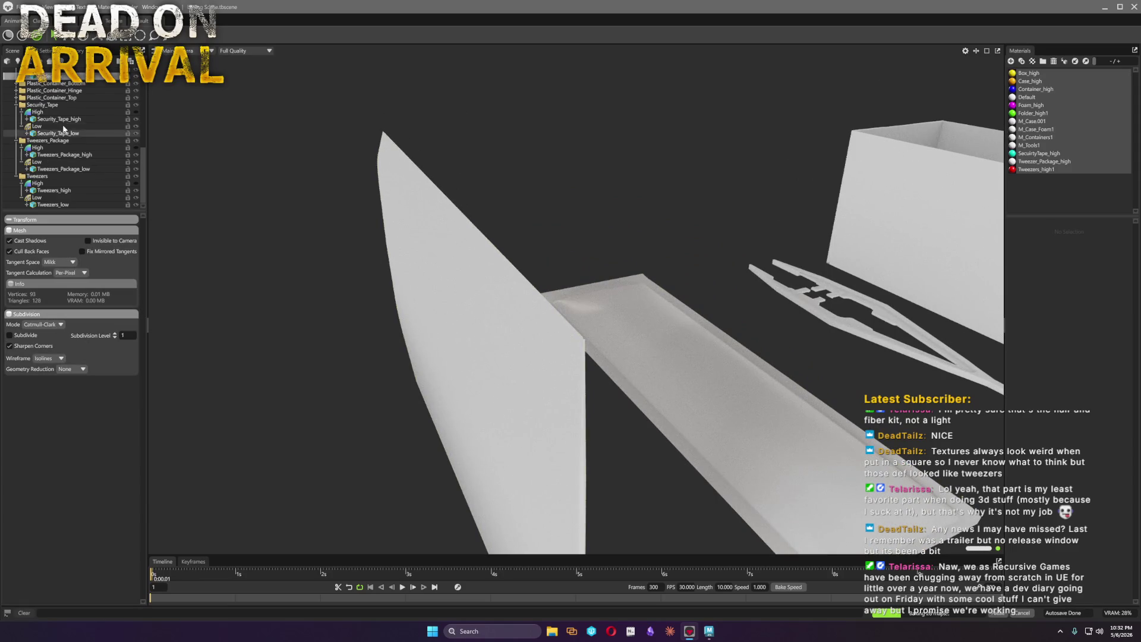
pyautogui.scroll(3, 71, 142)
pyautogui.click(37, 133)
# Lower the Folder low cage's max offset and check its high and low meshes in the viewport
pyautogui.moveTo(586, 235)
pyautogui.mouseDown()
pyautogui.moveTo(533, 232)
pyautogui.moveTo(336, 287)
pyautogui.mouseUp()
pyautogui.moveTo(48, 285); pyautogui.dragTo(40, 285)
pyautogui.scroll(-3, 521, 211)
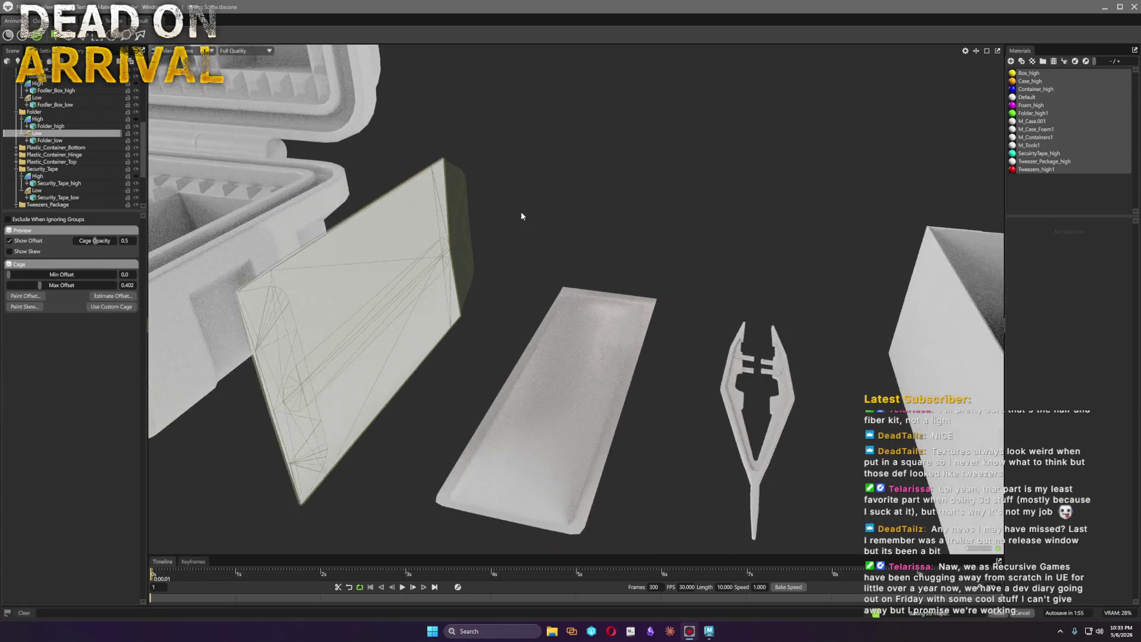
pyautogui.moveTo(521, 211); pyautogui.dragTo(616, 212)
pyautogui.scroll(2, 546, 208)
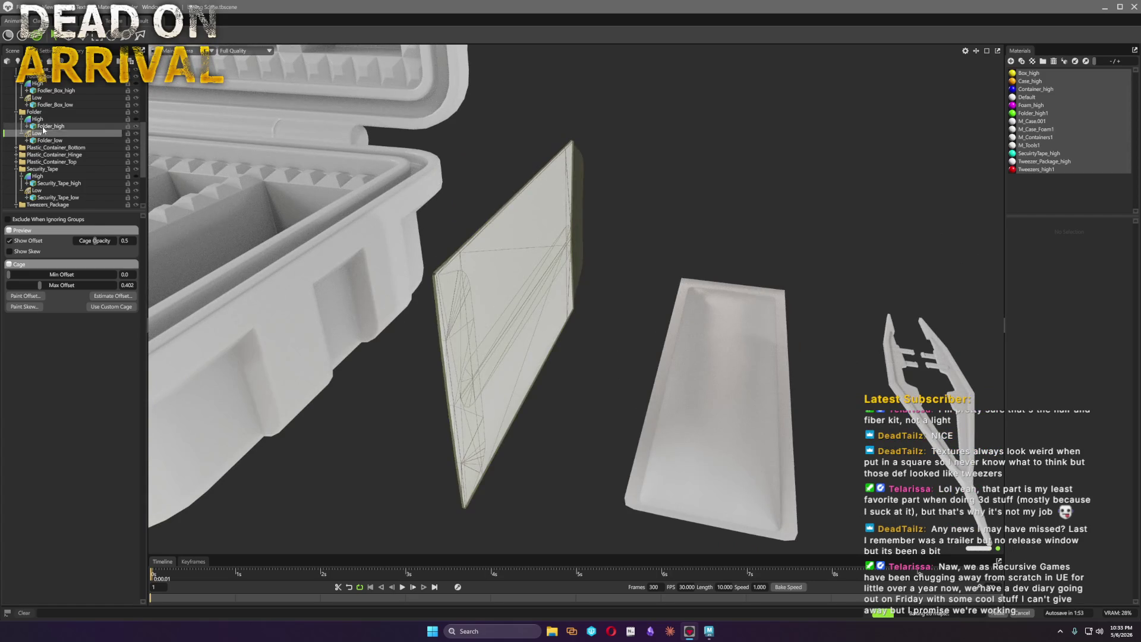
pyautogui.click(545, 208)
pyautogui.click(526, 220)
pyautogui.moveTo(657, 235)
pyautogui.mouseDown()
pyautogui.moveTo(551, 116)
pyautogui.moveTo(639, 222)
pyautogui.moveTo(645, 275)
pyautogui.moveTo(499, 242)
pyautogui.moveTo(721, 297)
pyautogui.moveTo(661, 311)
pyautogui.moveTo(640, 345)
pyautogui.moveTo(317, 389)
pyautogui.moveTo(392, 390)
pyautogui.moveTo(713, 315)
pyautogui.mouseUp()
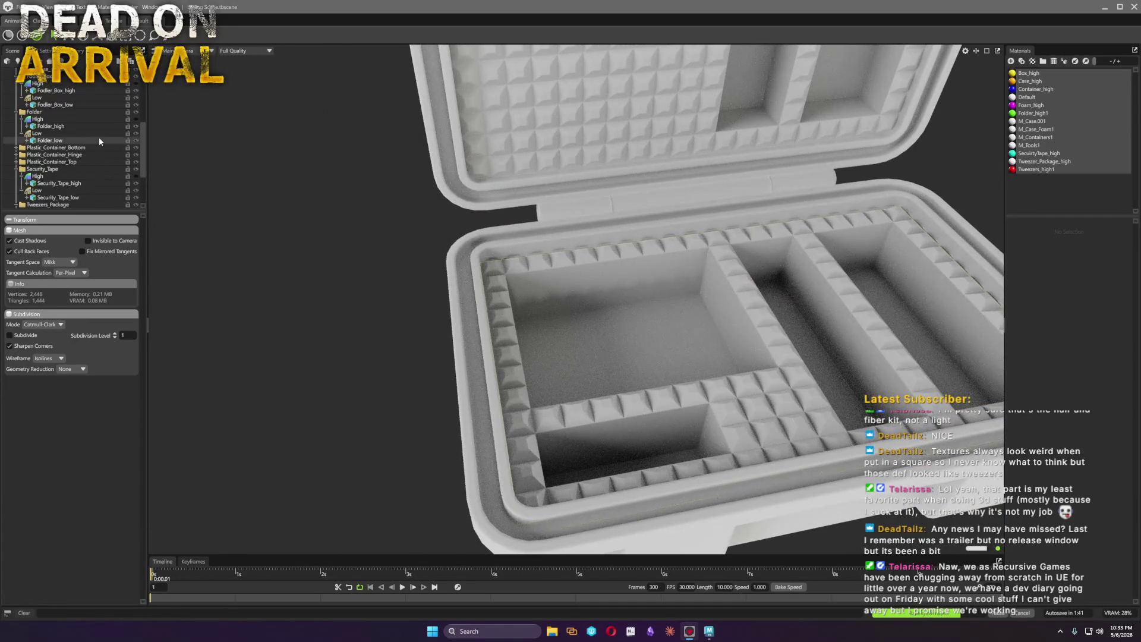
pyautogui.scroll(5, 103, 137)
# Reduce the Case_Bottom_Foam low cage's max offset from 2.0 to 0.674
pyautogui.click(40, 134)
pyautogui.moveTo(566, 243)
pyautogui.mouseDown()
pyautogui.moveTo(543, 222)
pyautogui.moveTo(496, 213)
pyautogui.moveTo(663, 267)
pyautogui.mouseUp()
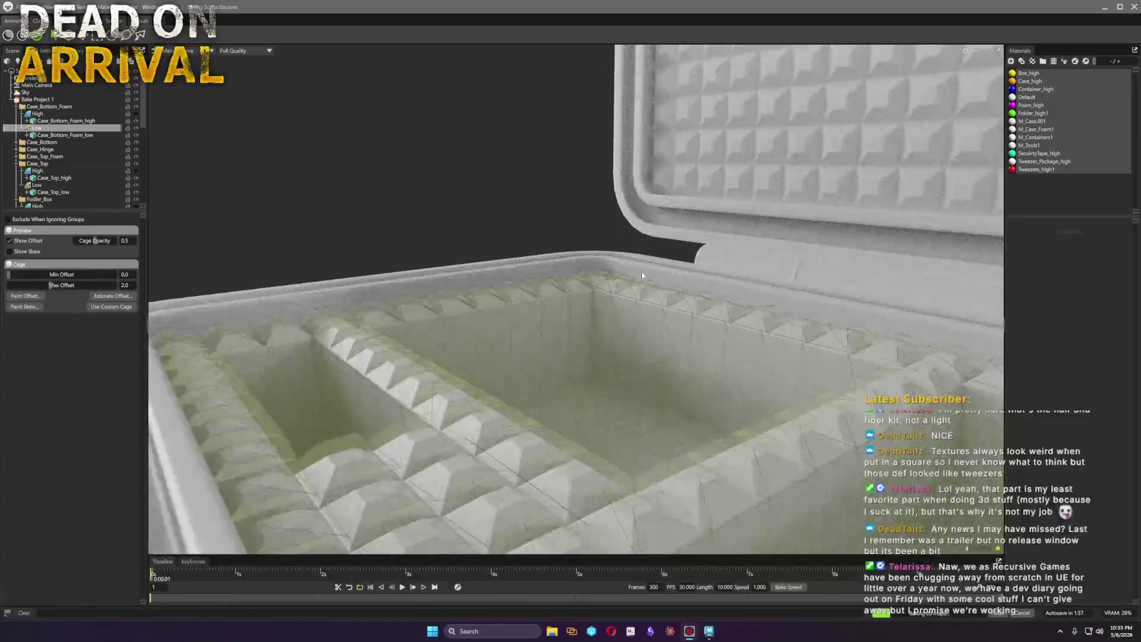
pyautogui.moveTo(51, 285); pyautogui.dragTo(38, 285)
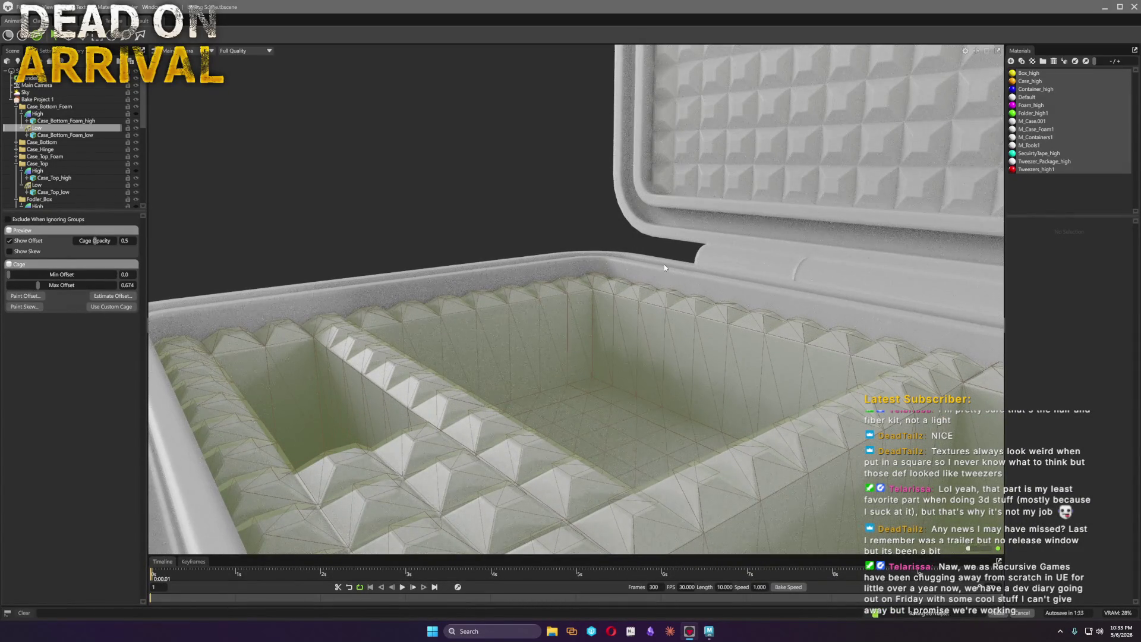
pyautogui.click(716, 146)
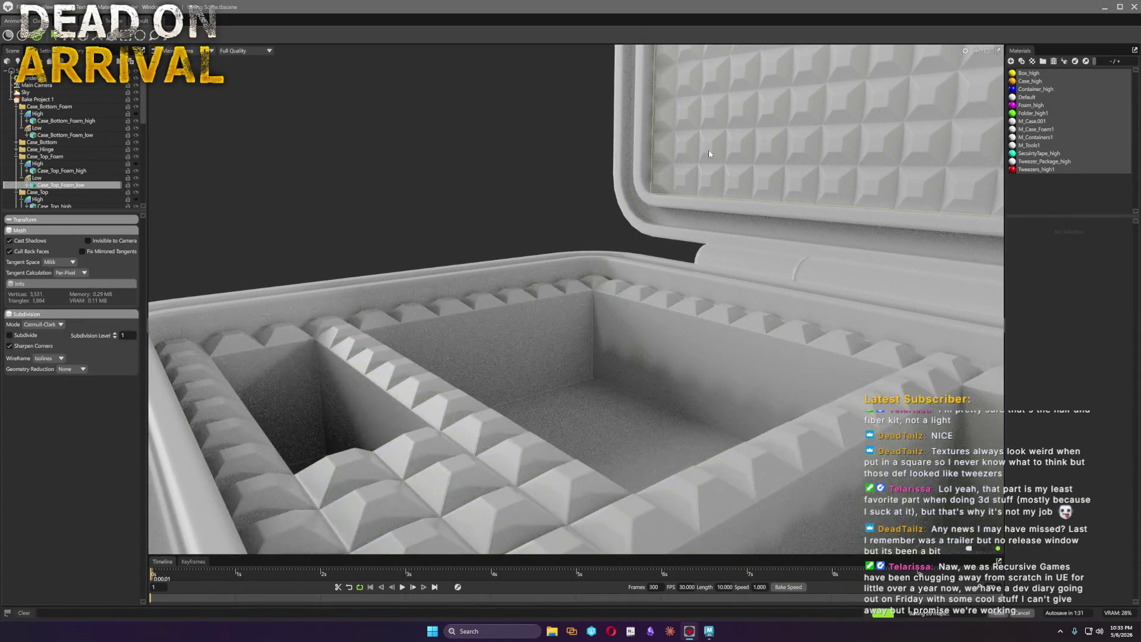
# Lower the Case_Top_Foam low cage's max offset from 2.0 to about 0.41, checking around the hinge
pyautogui.click(59, 177)
pyautogui.moveTo(624, 178); pyautogui.dragTo(426, 171)
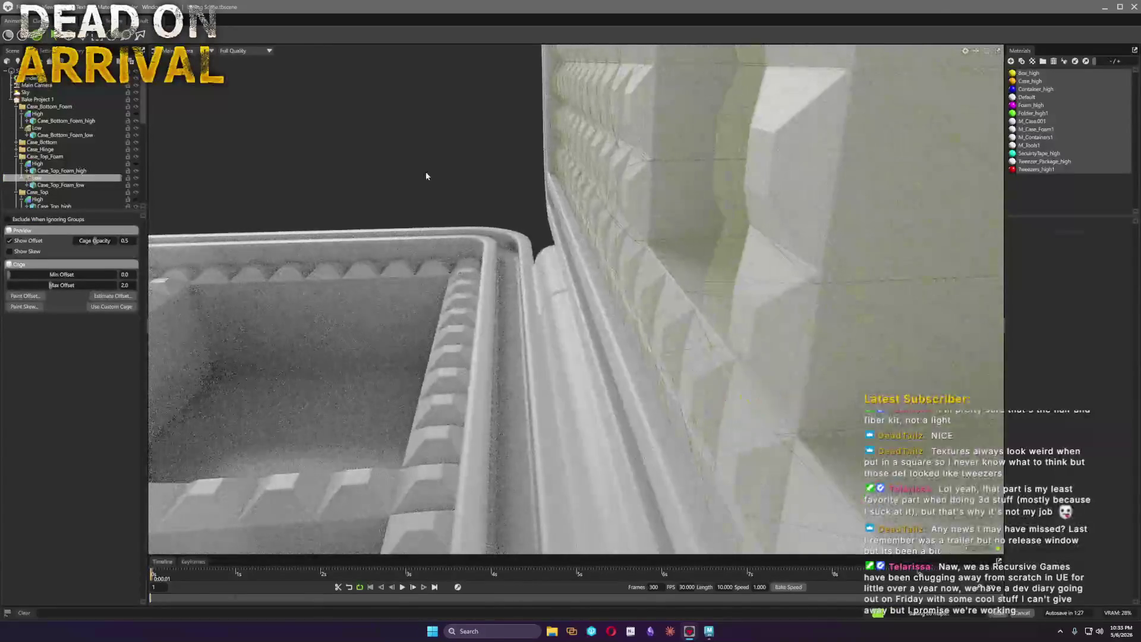
pyautogui.moveTo(56, 285); pyautogui.dragTo(40, 292)
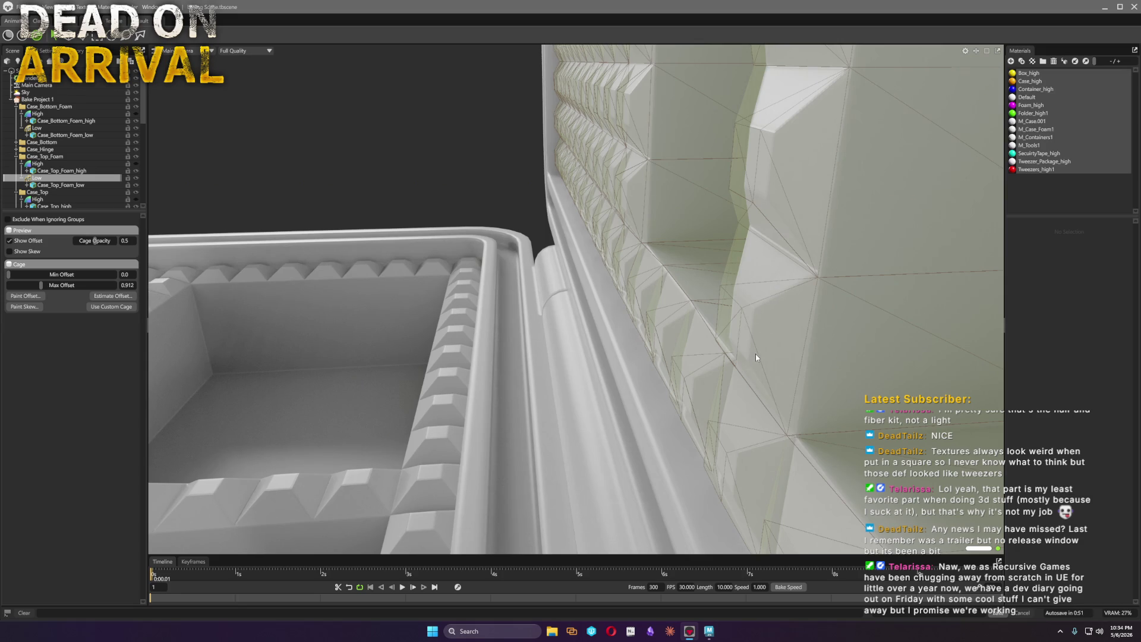
pyautogui.moveTo(41, 284)
pyautogui.mouseDown()
pyautogui.moveTo(66, 288)
pyautogui.moveTo(33, 286)
pyautogui.mouseUp()
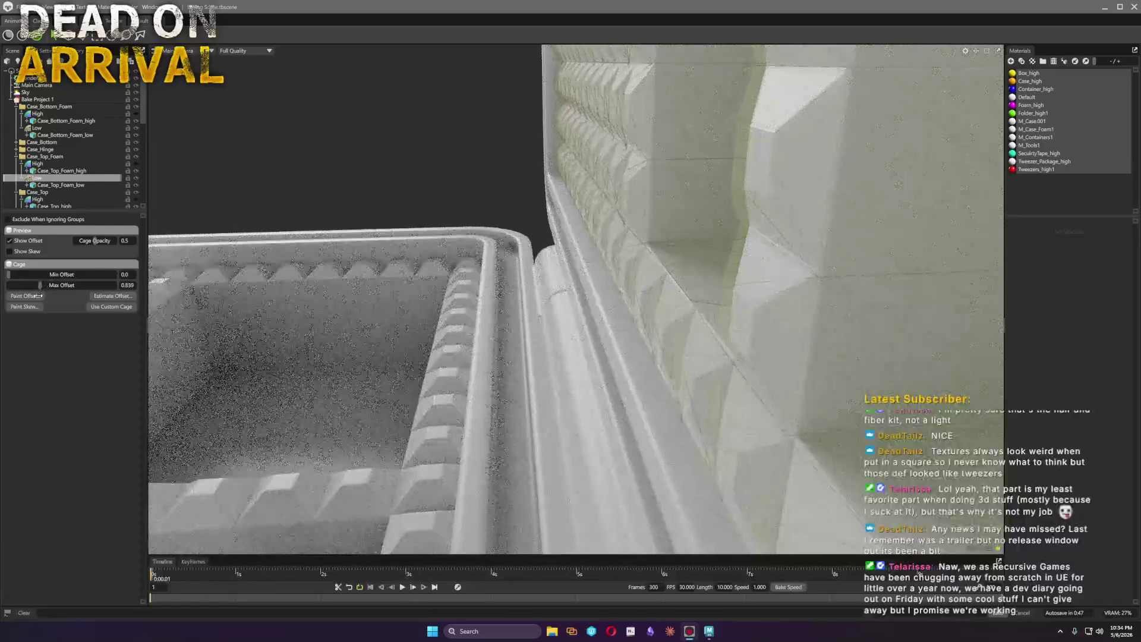
pyautogui.moveTo(853, 309)
pyautogui.mouseDown()
pyautogui.moveTo(585, 374)
pyautogui.moveTo(569, 339)
pyautogui.mouseUp()
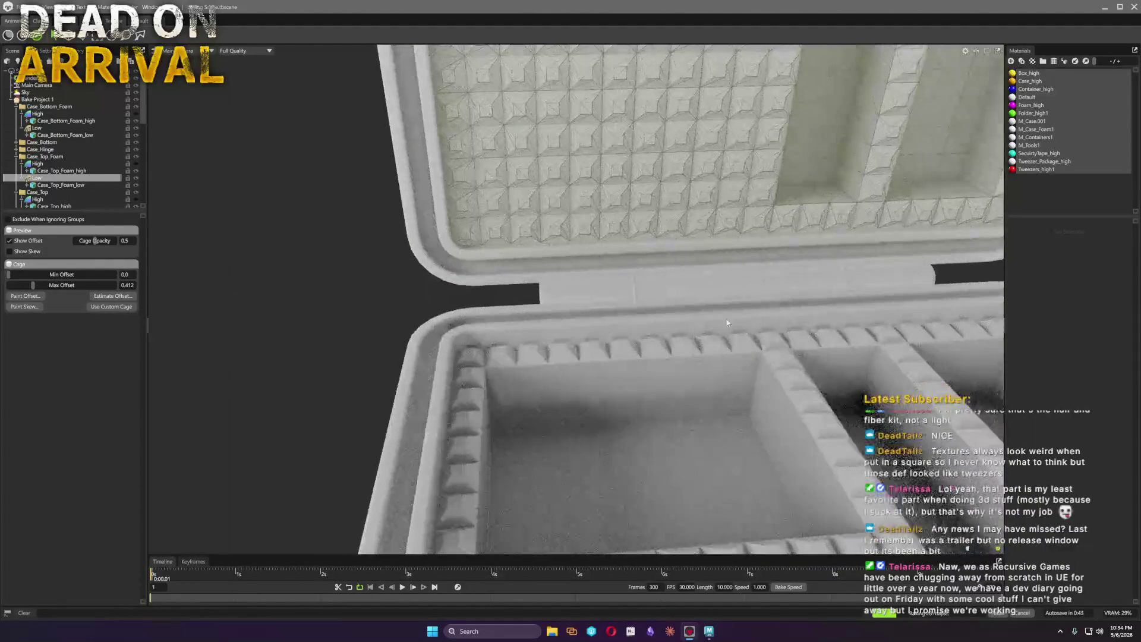
pyautogui.click(570, 339)
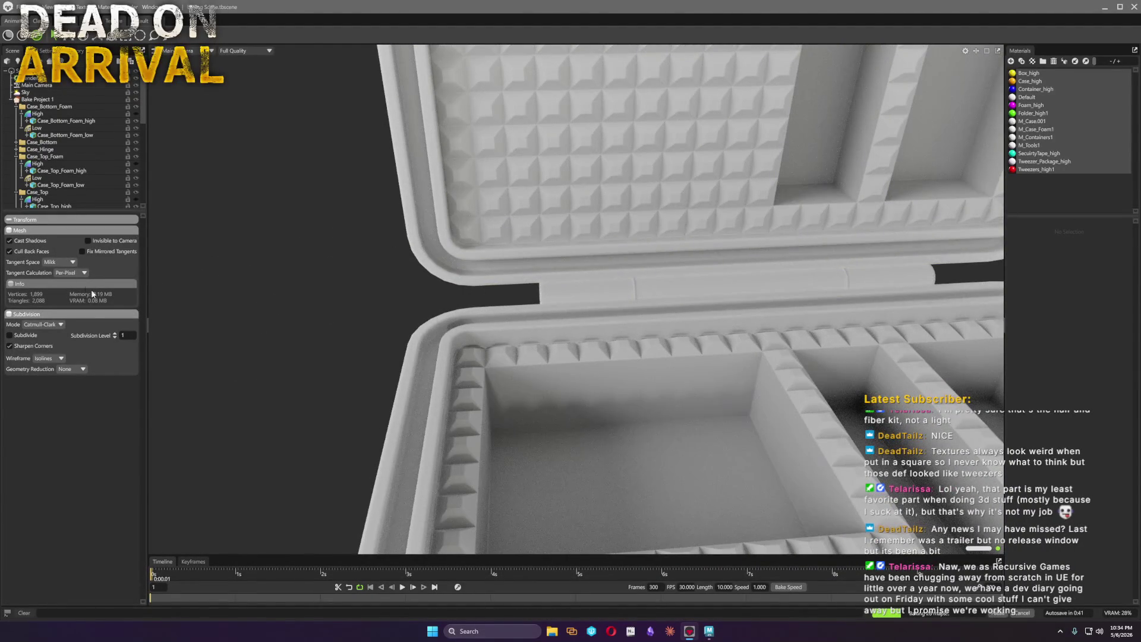
pyautogui.scroll(-2, 55, 155)
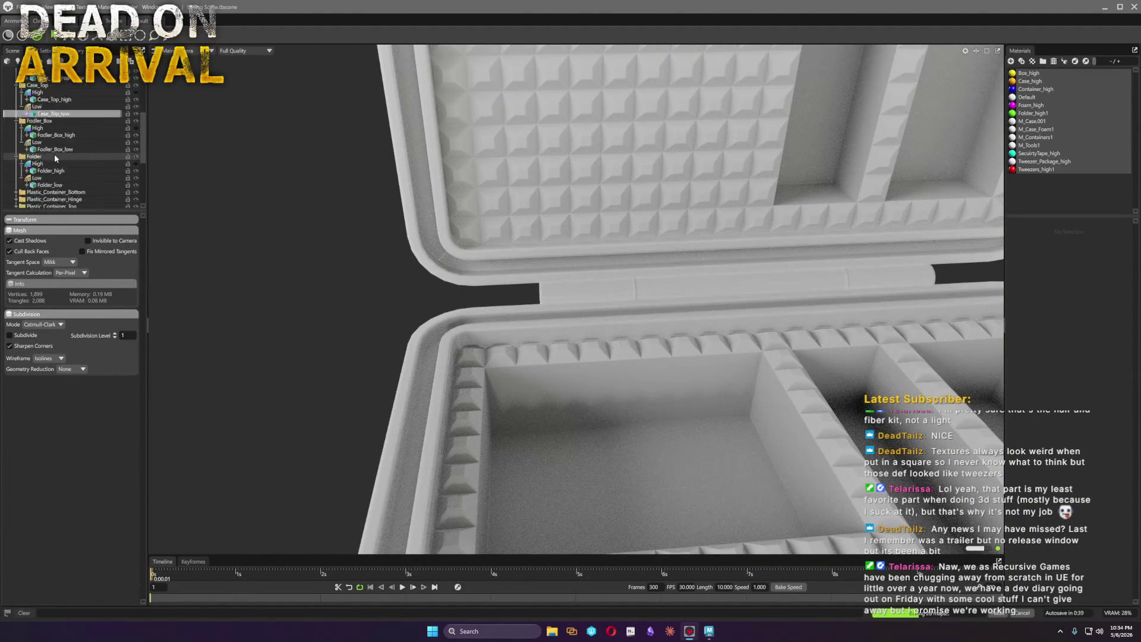
pyautogui.scroll(-2, 75, 168)
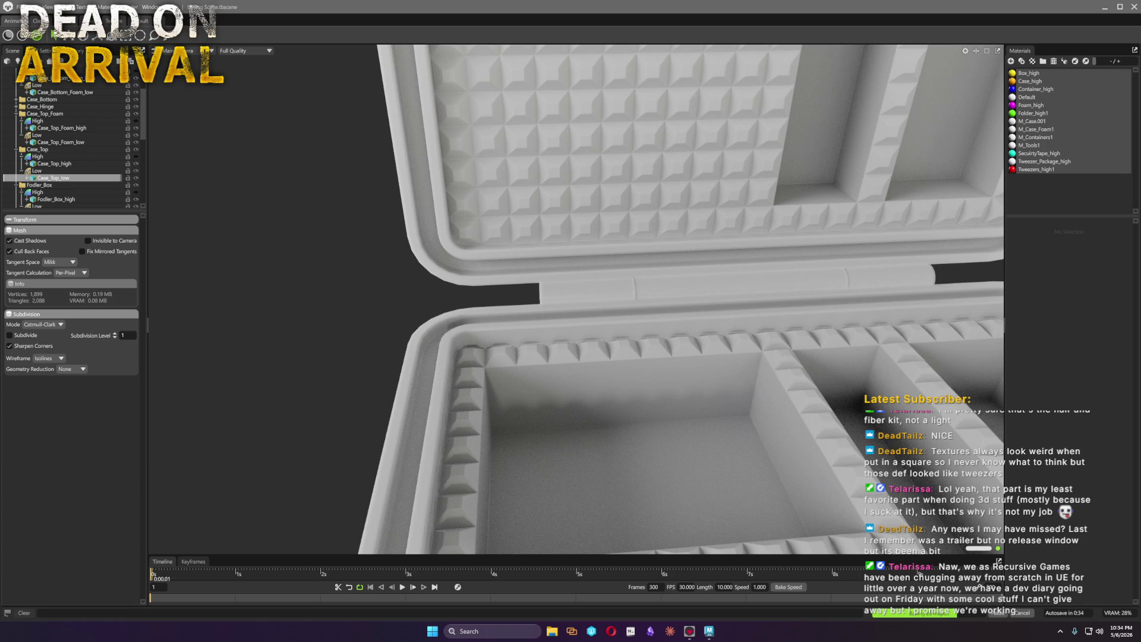
# Select the case bottom at the hinge and bring up its Low group's cage settings
pyautogui.click(592, 291)
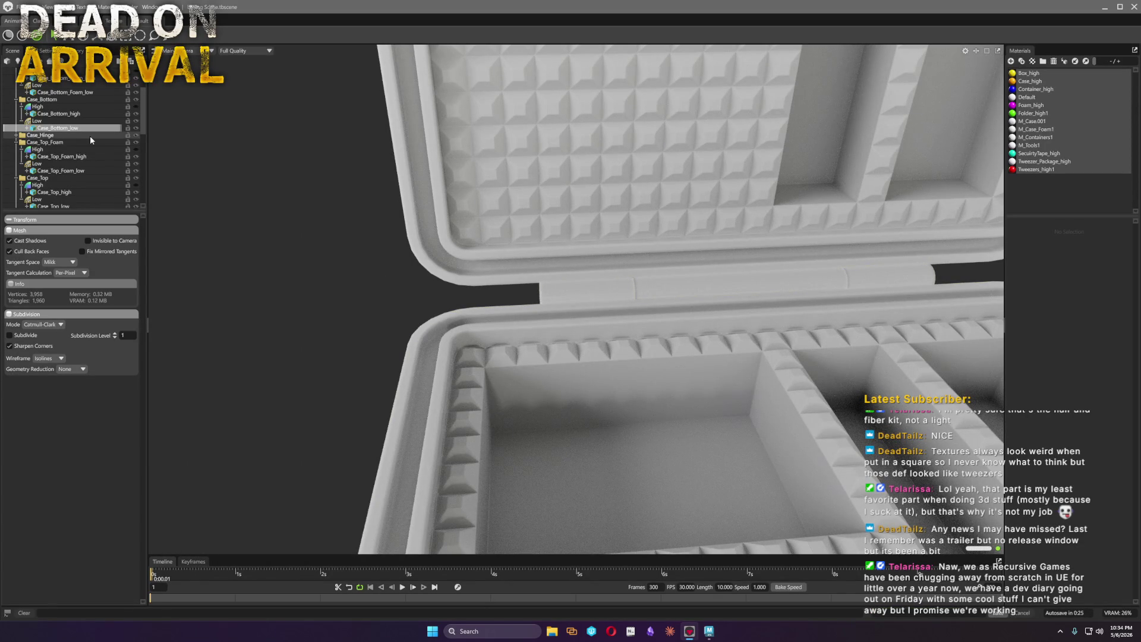
pyautogui.click(53, 120)
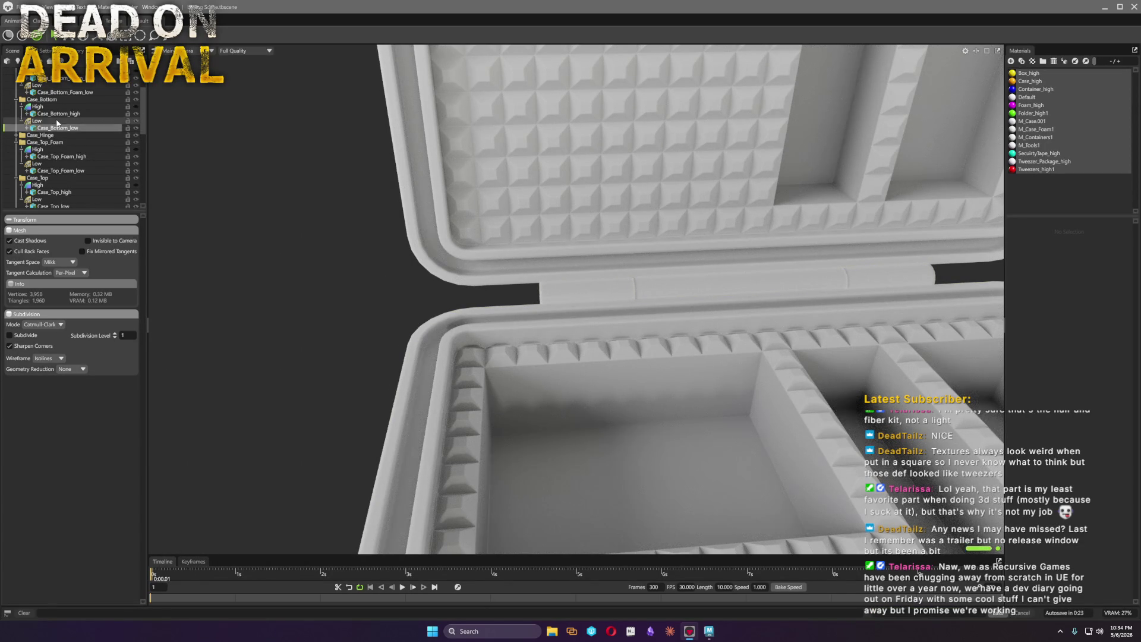
pyautogui.scroll(5, 331, 334)
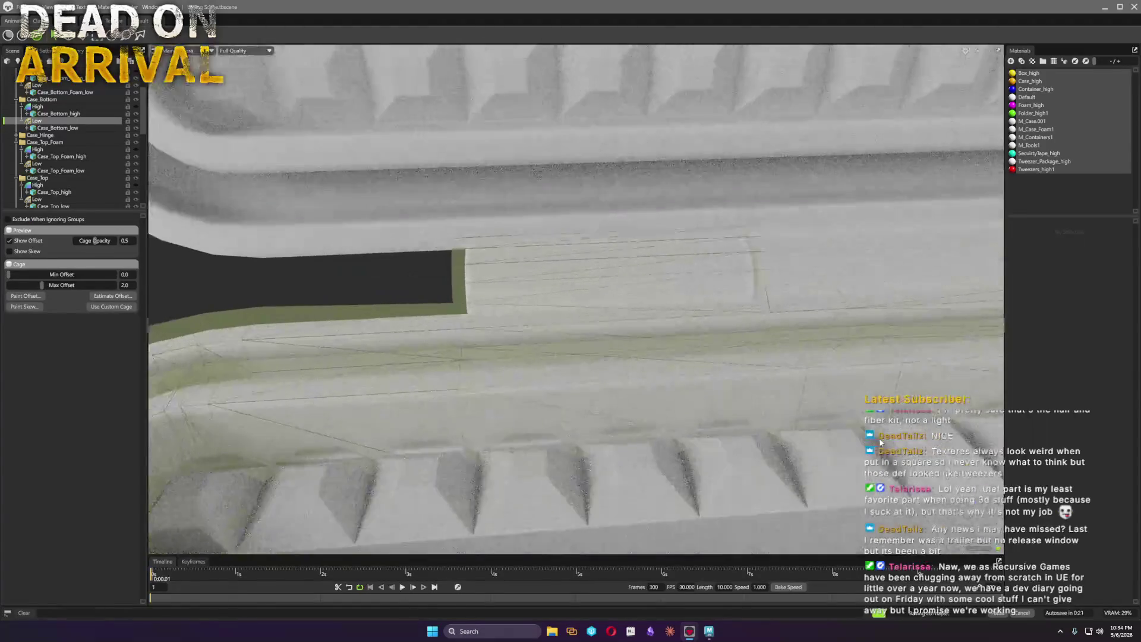
# Try offsets down to 0 with undo/redo and settle the case bottom cage's max offset at 0.427
pyautogui.moveTo(62, 286); pyautogui.dragTo(27, 288)
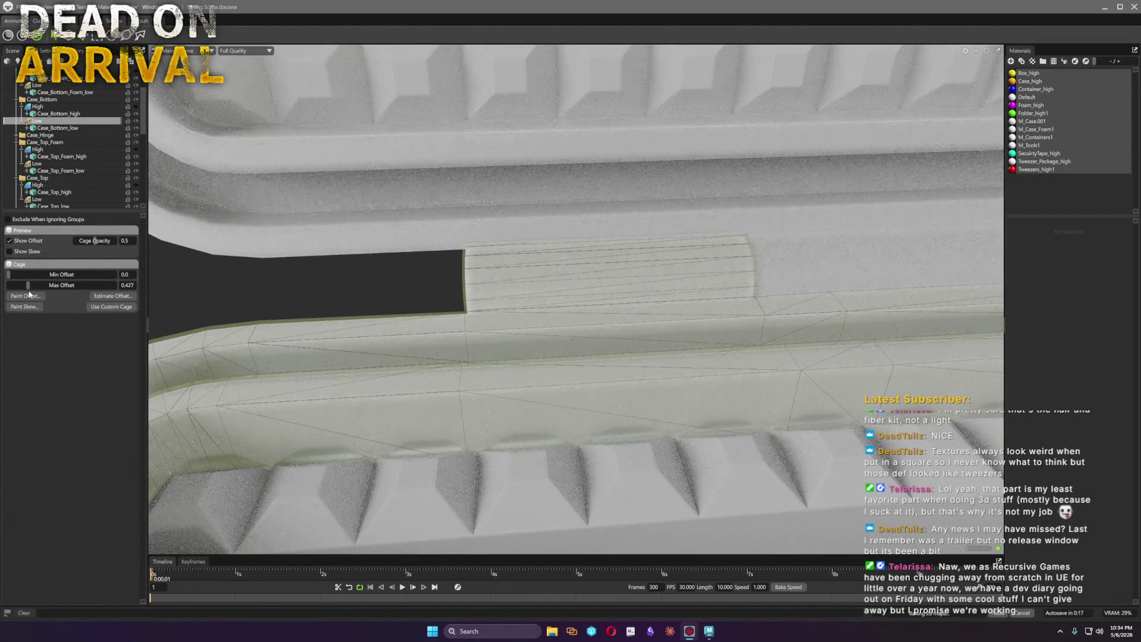
pyautogui.scroll(-2, 541, 281)
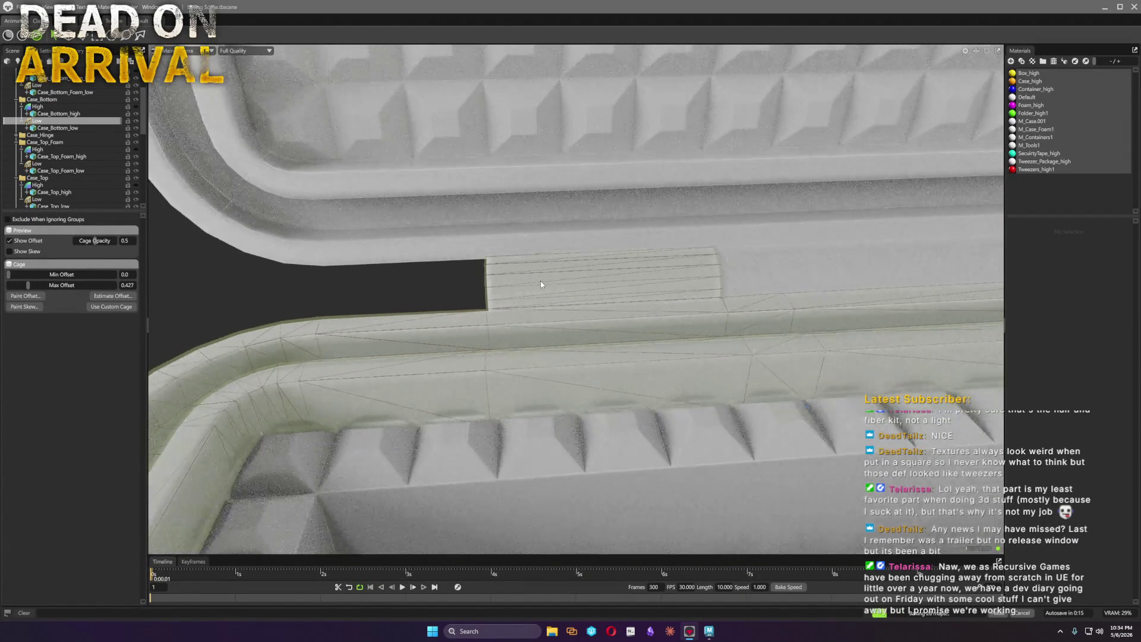
pyautogui.scroll(-1, 540, 281)
pyautogui.click(28, 288)
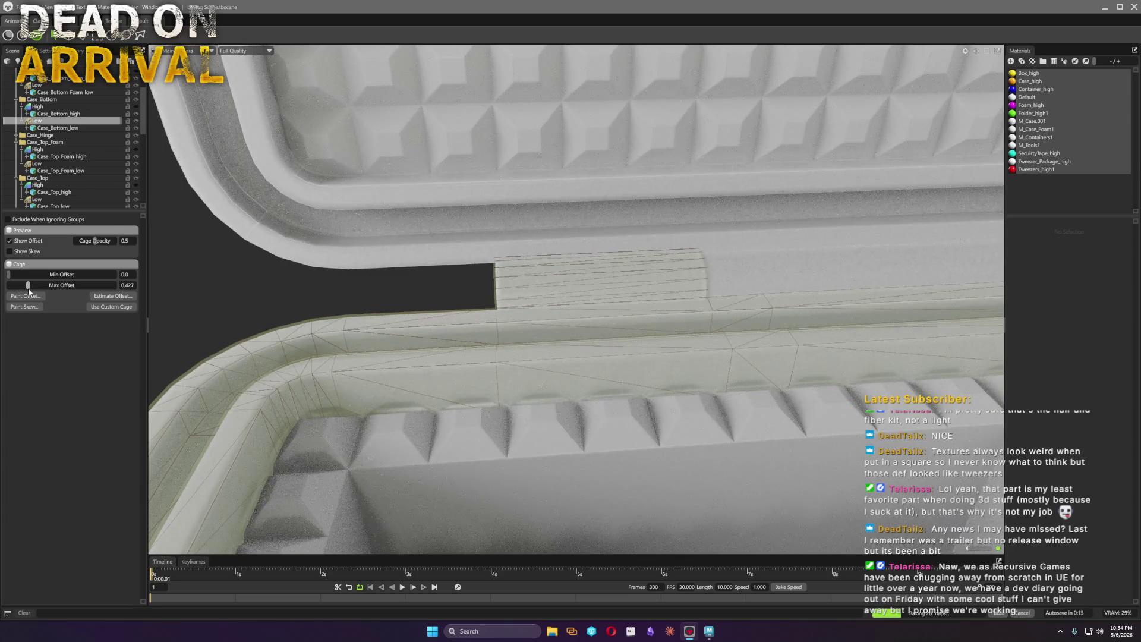
pyautogui.moveTo(28, 287); pyautogui.dragTo(8, 286)
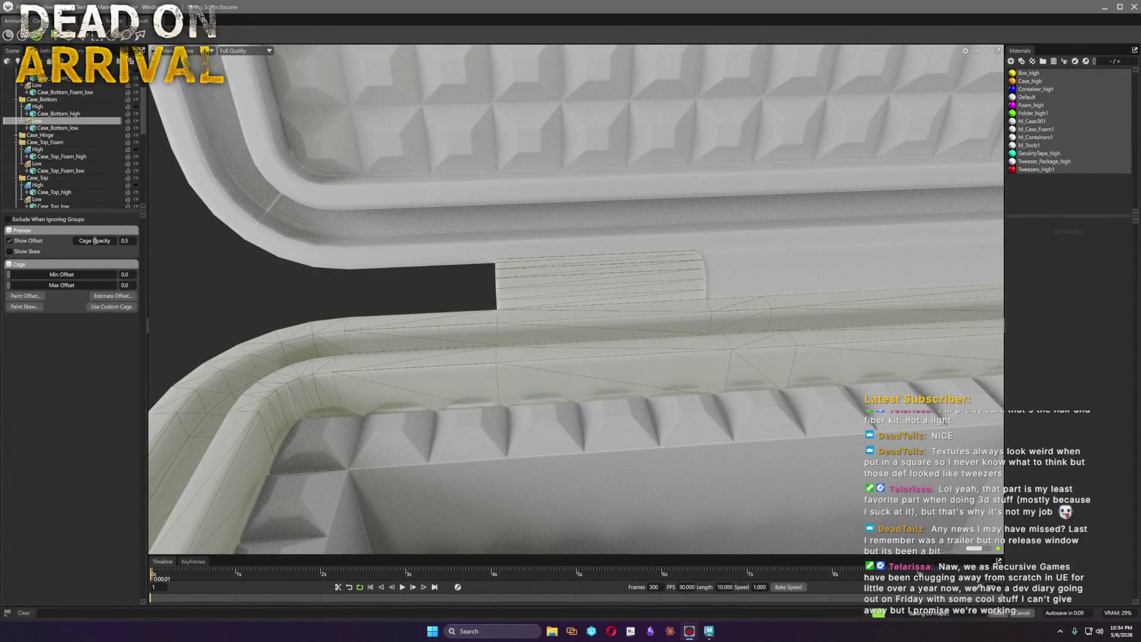
pyautogui.click(10, 284)
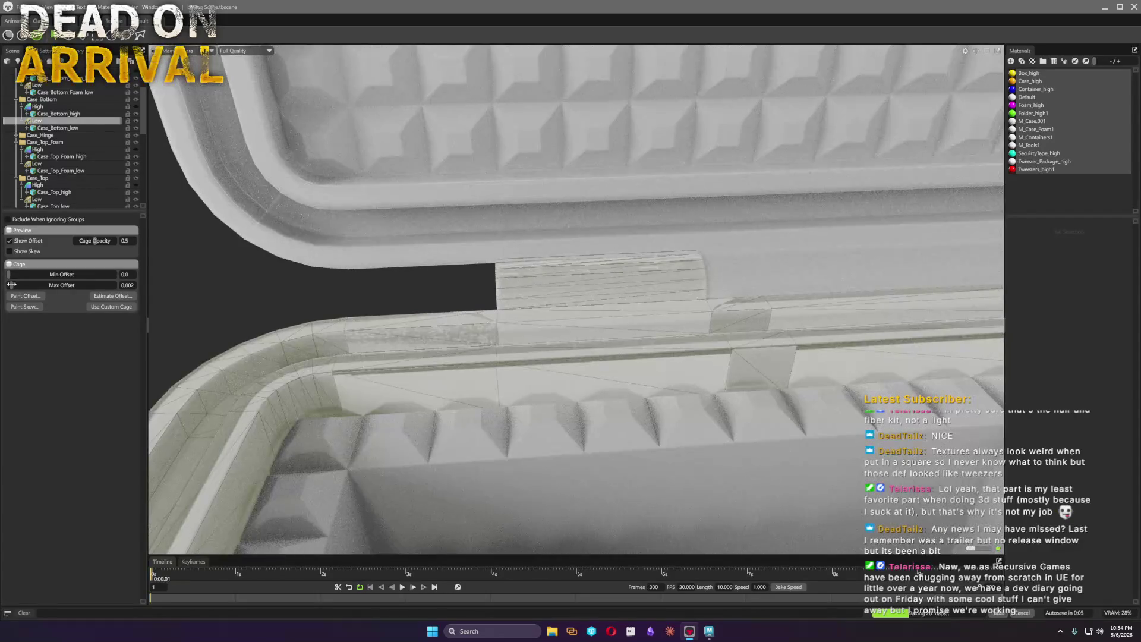
pyautogui.moveTo(10, 285); pyautogui.dragTo(28, 284)
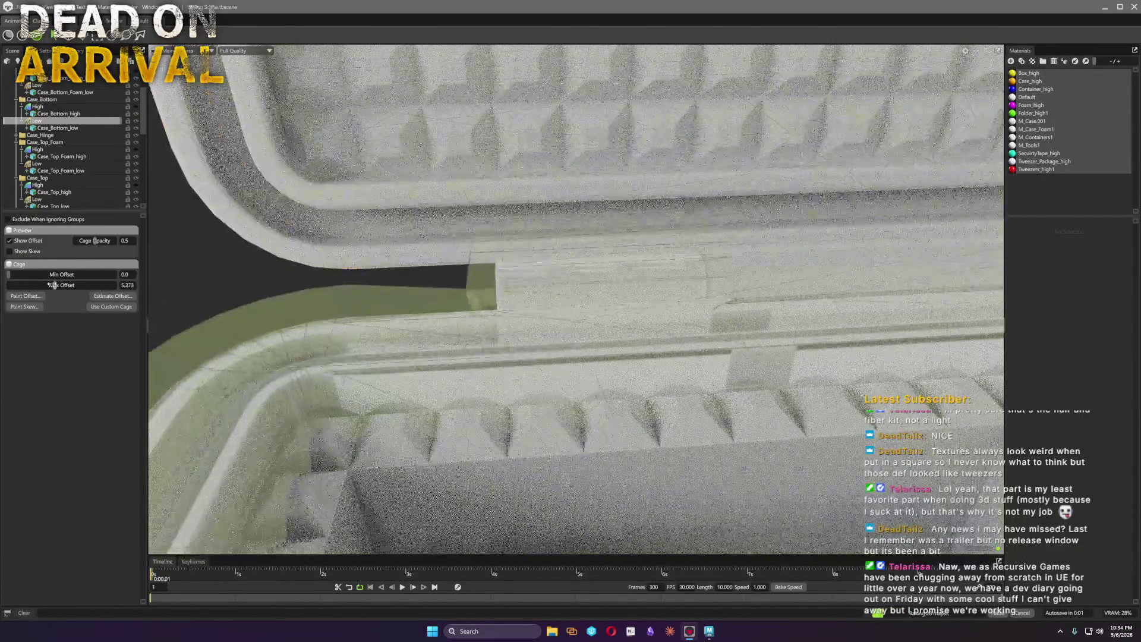
pyautogui.hotkey('ctrl', 'z')
pyautogui.hotkey('ctrl', 'y')
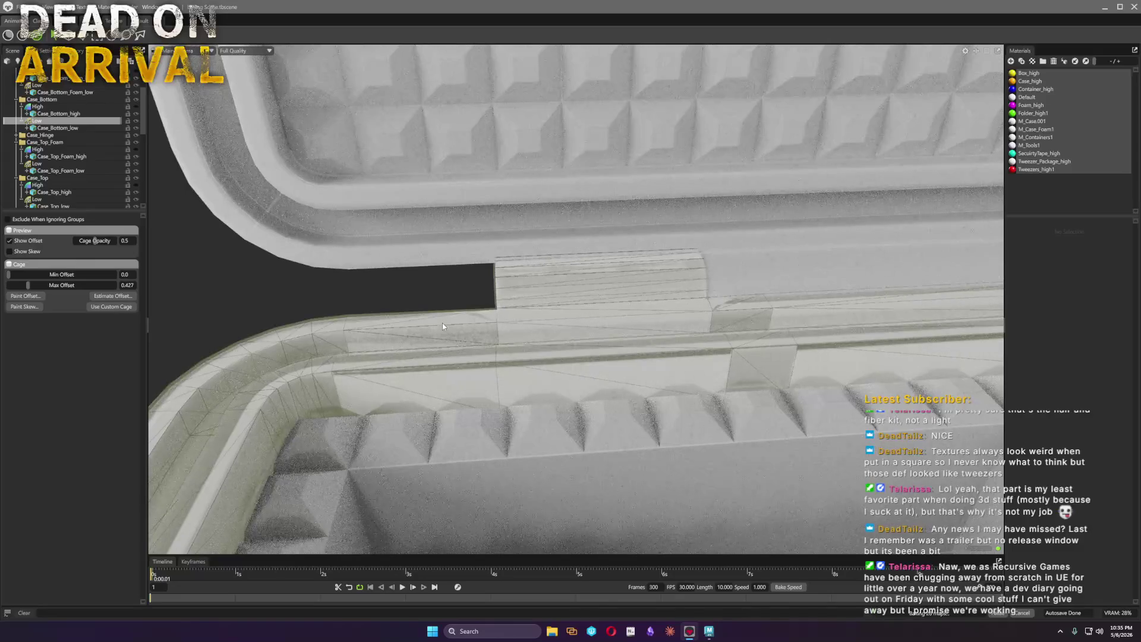
pyautogui.click(442, 325)
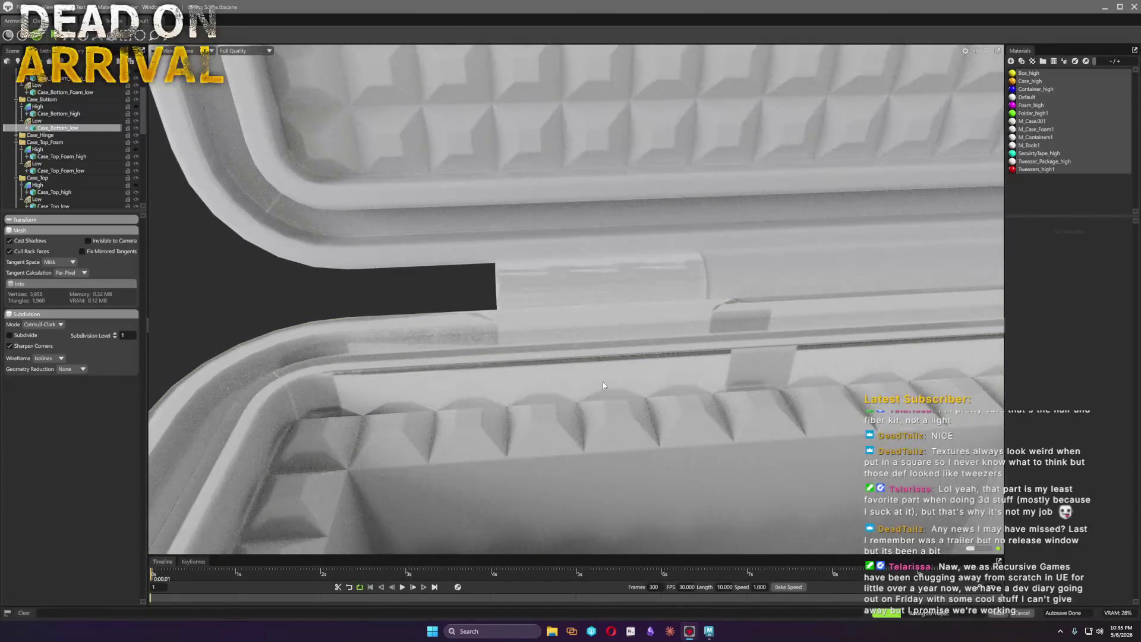
pyautogui.scroll(-2, 602, 382)
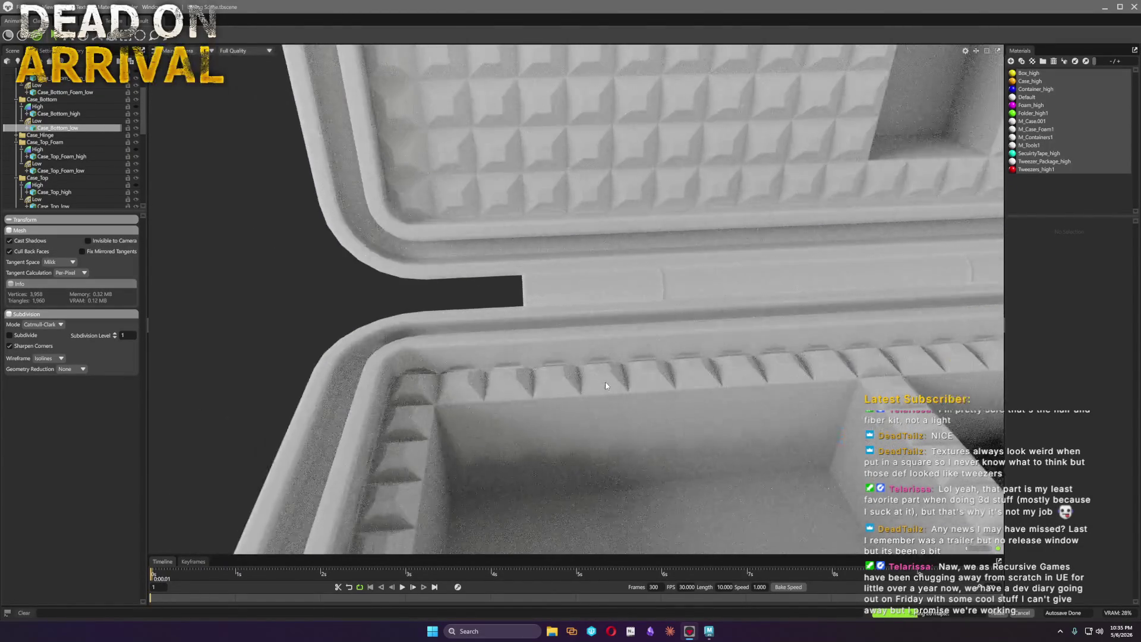
# Toggle Case_Bottom_Foam_low's visibility to check it, then return to Bake Project 1's settings
pyautogui.moveTo(605, 386)
pyautogui.mouseDown()
pyautogui.moveTo(462, 362)
pyautogui.moveTo(701, 340)
pyautogui.mouseUp()
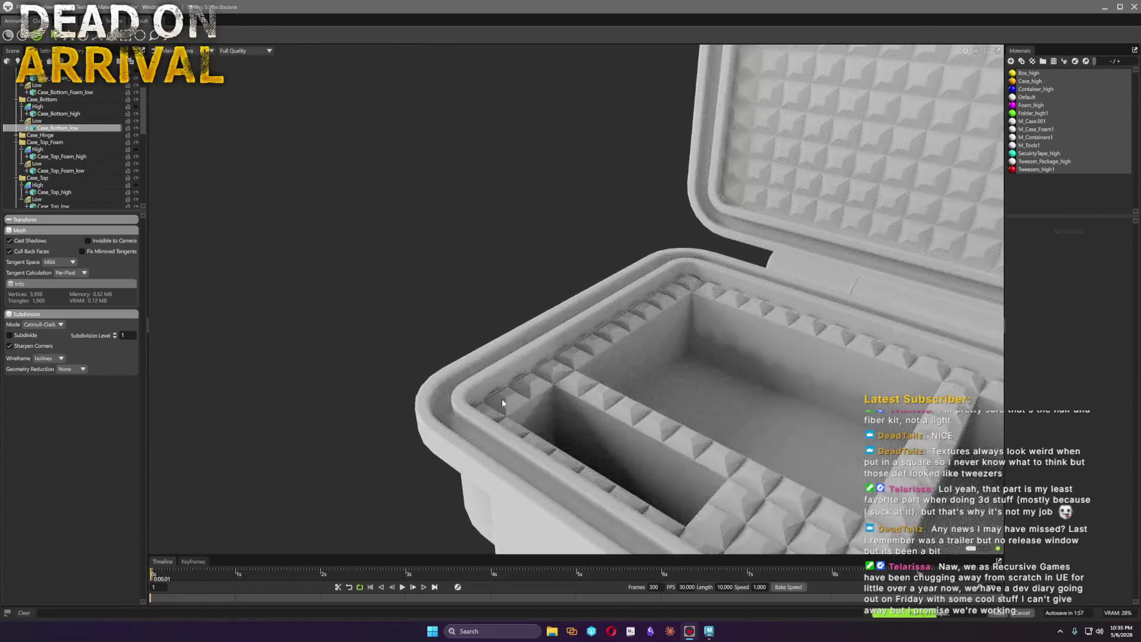
pyautogui.scroll(3, 535, 411)
pyautogui.click(603, 417)
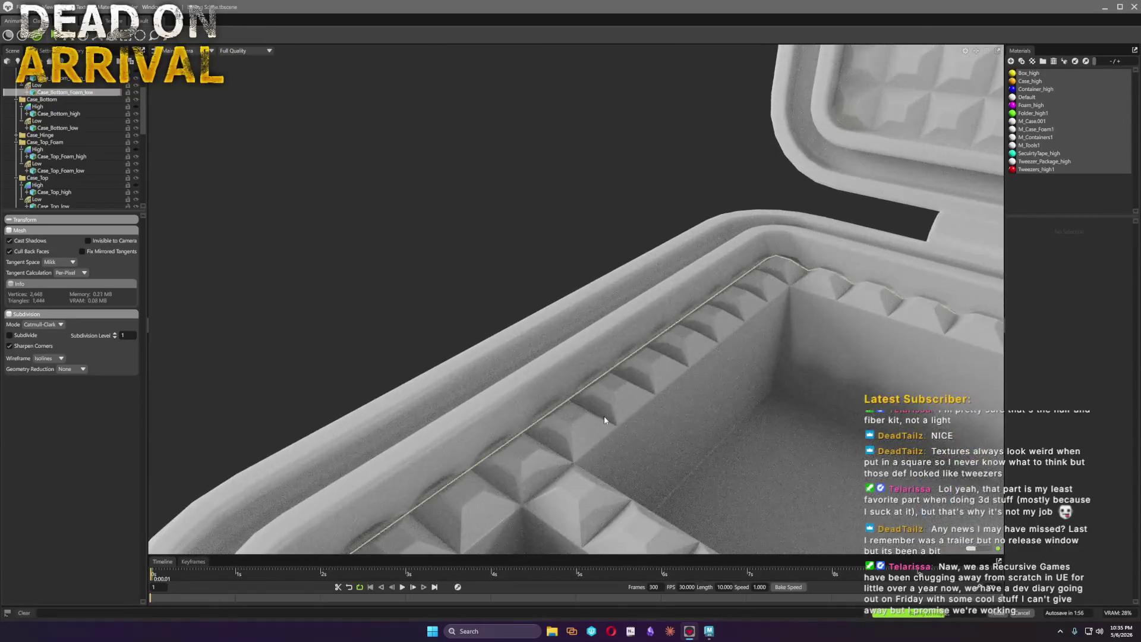
pyautogui.click(136, 92)
pyautogui.click(136, 92)
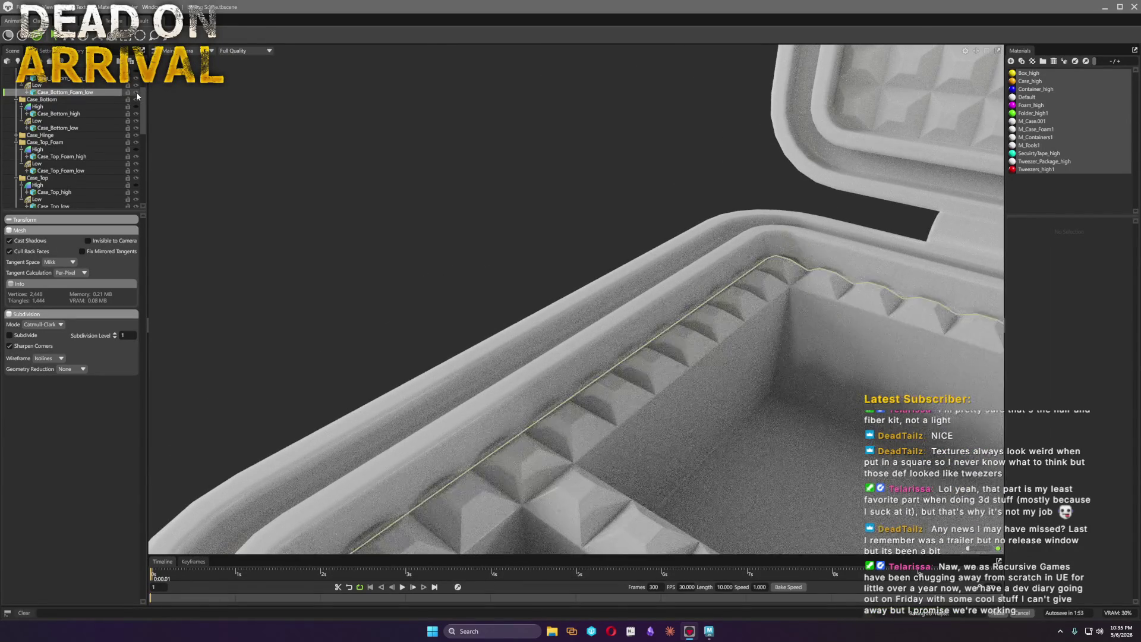
pyautogui.scroll(2, 694, 434)
pyautogui.moveTo(695, 434); pyautogui.dragTo(599, 341)
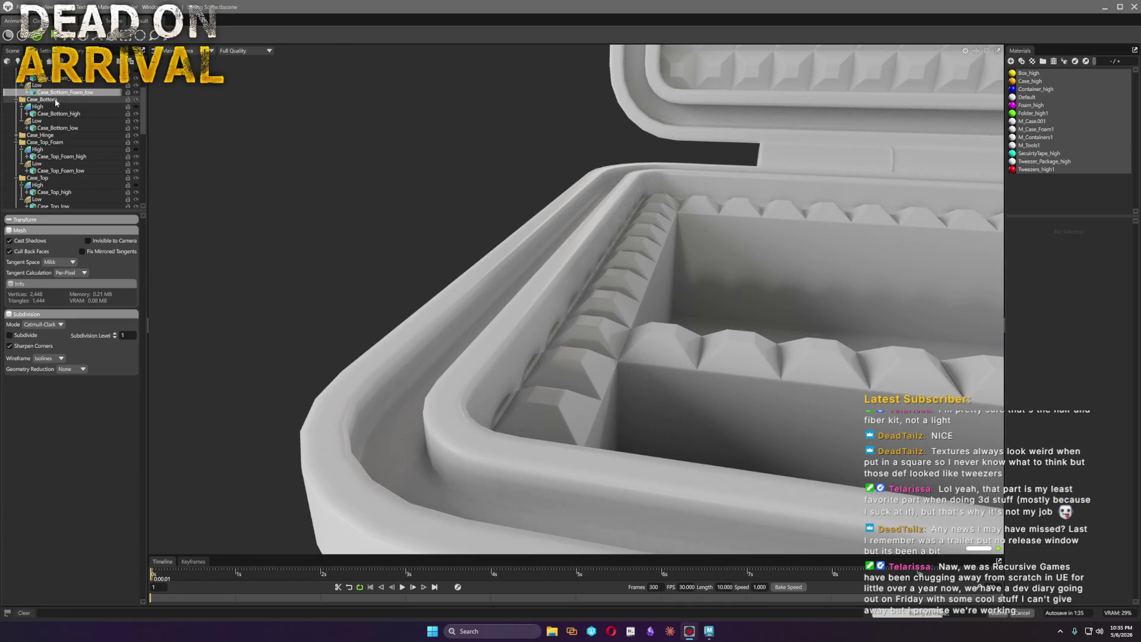
pyautogui.scroll(2, 61, 101)
pyautogui.click(37, 99)
pyautogui.scroll(-2, 48, 508)
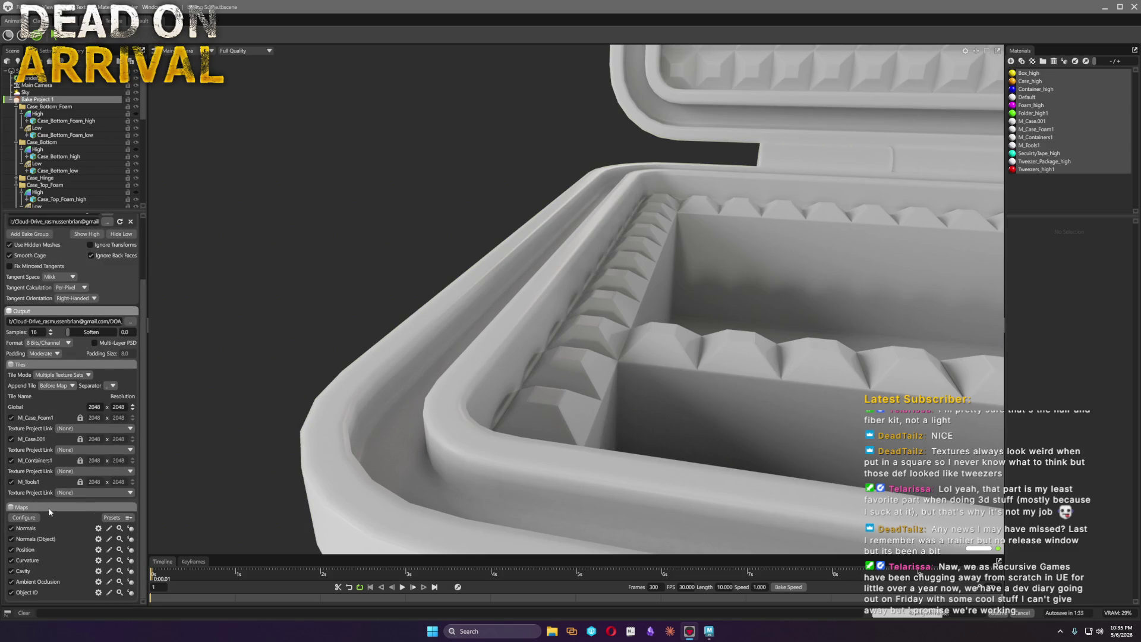
# Uncheck Ignore Groups in the Ambient Occlusion settings and inspect the foam shading in the case
pyautogui.click(99, 582)
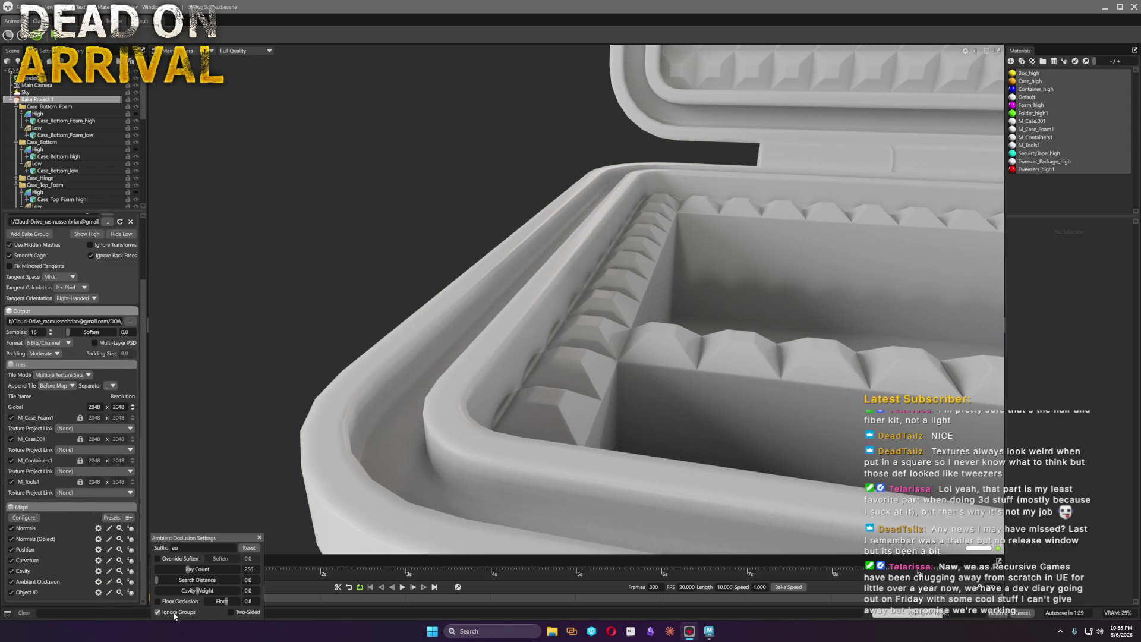
pyautogui.click(175, 613)
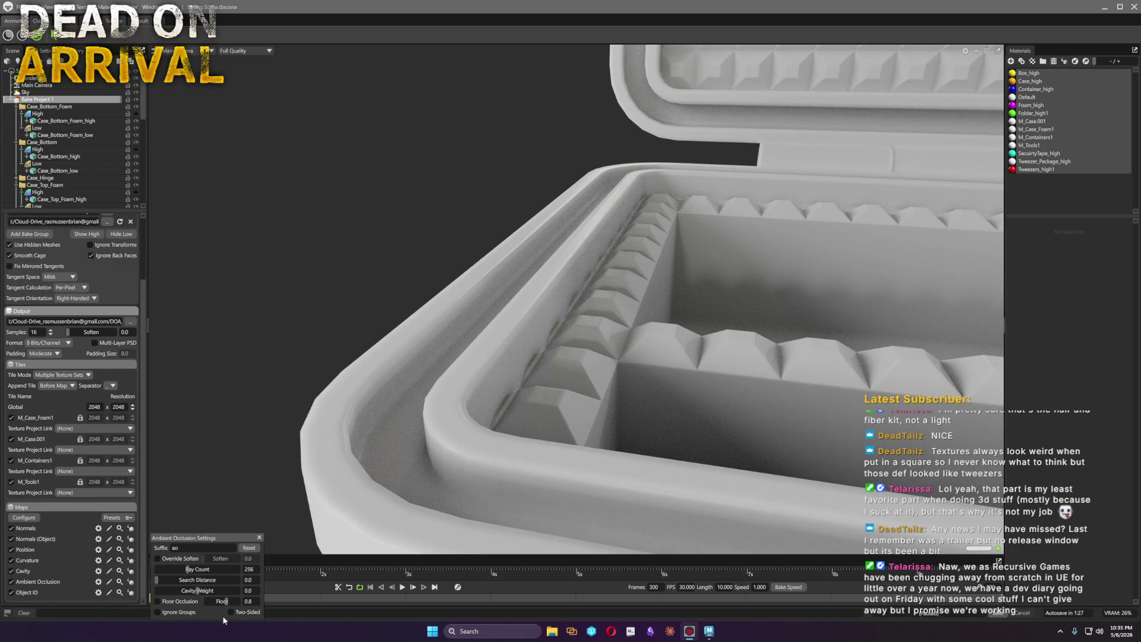
pyautogui.click(575, 440)
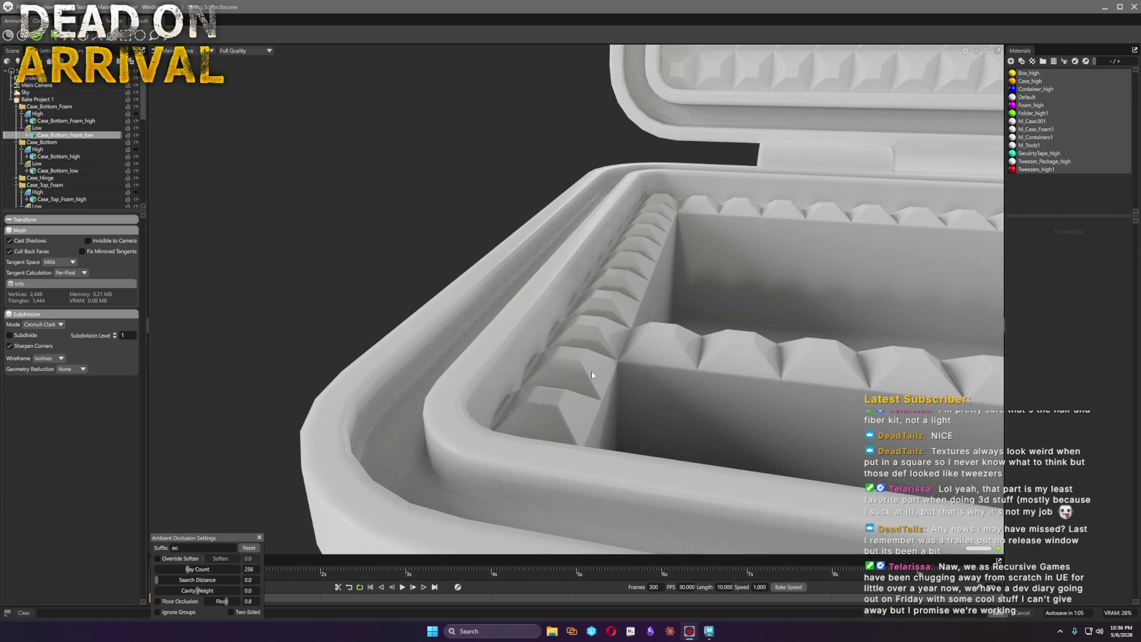
pyautogui.moveTo(592, 367)
pyautogui.mouseDown()
pyautogui.moveTo(597, 395)
pyautogui.moveTo(355, 415)
pyautogui.mouseUp()
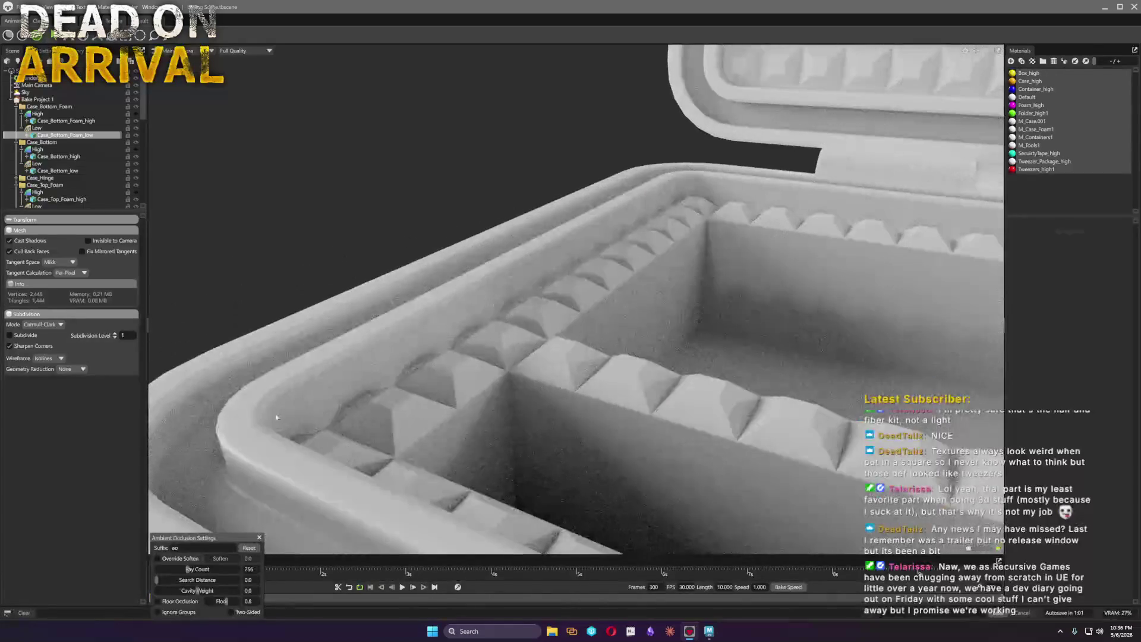
pyautogui.click(41, 99)
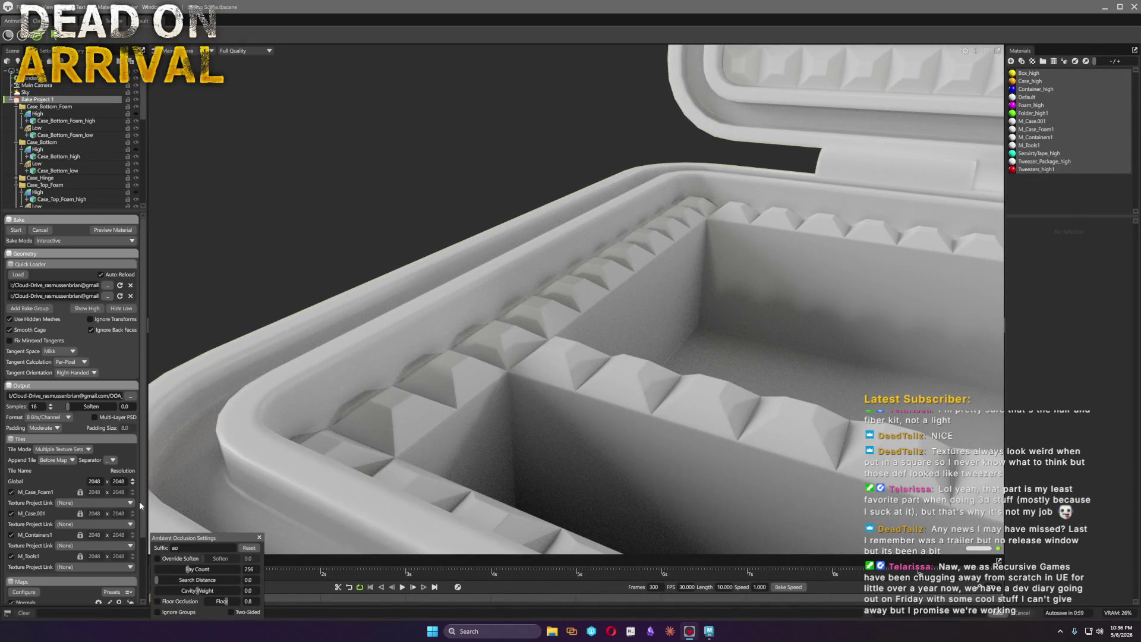
pyautogui.scroll(-3, 54, 442)
# Review the per-map bake settings of Normals, Normals (Object) and Position in the Maps list
pyautogui.click(98, 529)
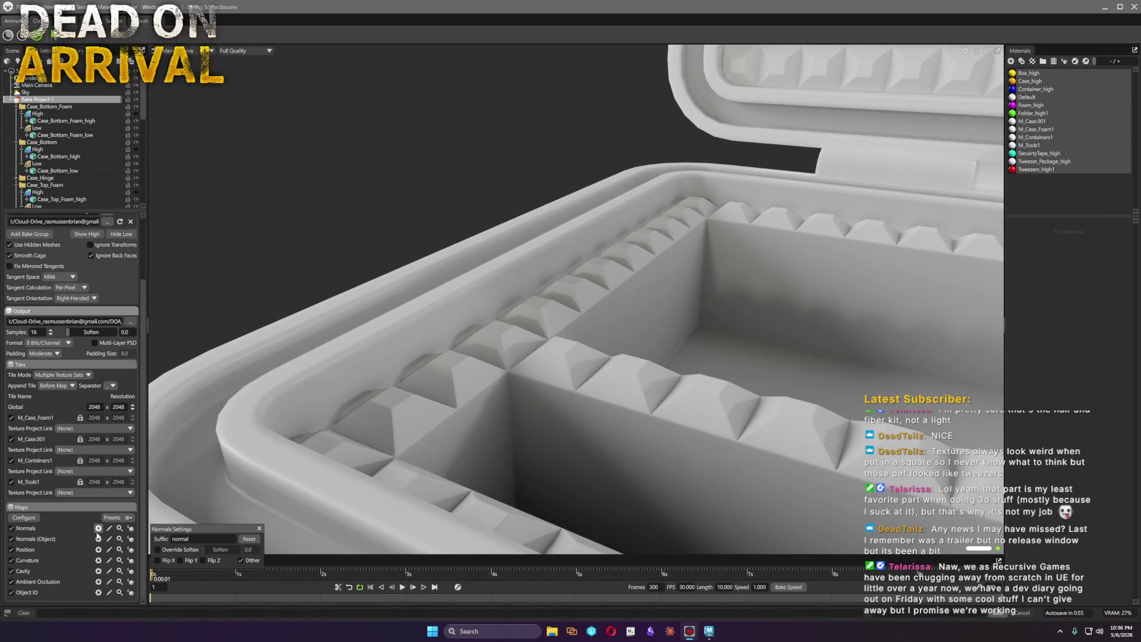
pyautogui.click(98, 539)
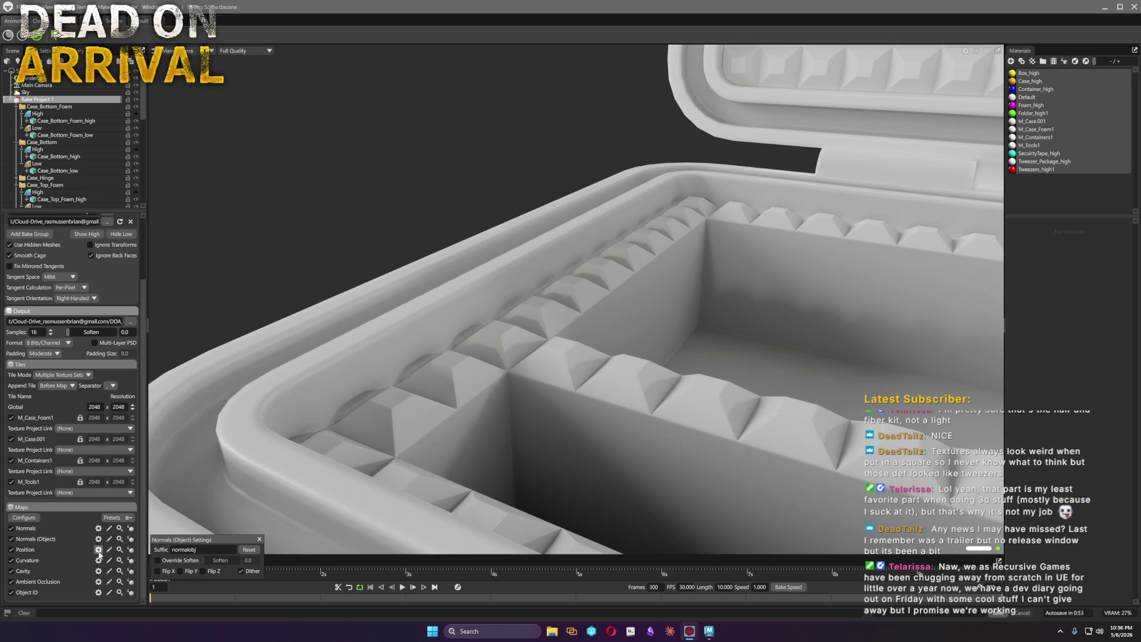
pyautogui.click(98, 549)
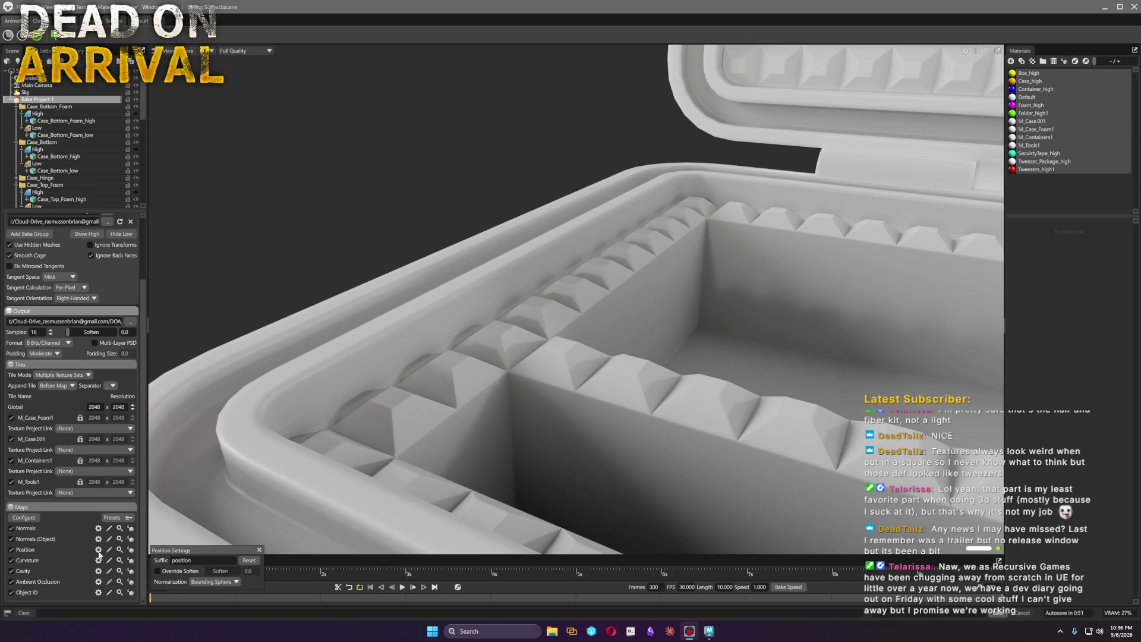
pyautogui.click(98, 539)
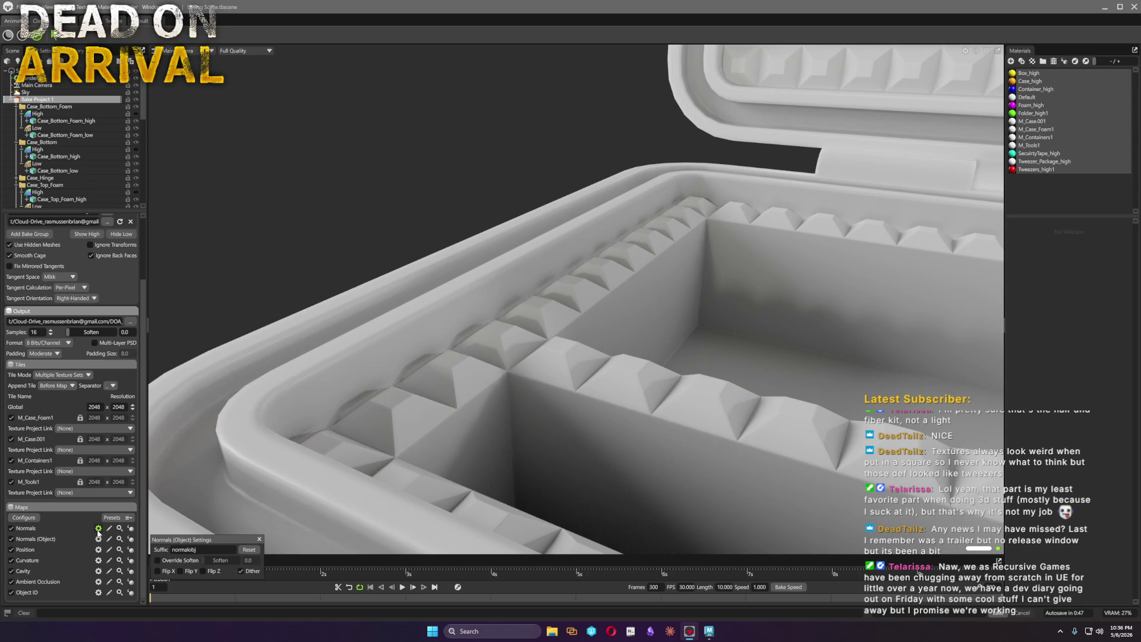
pyautogui.click(99, 528)
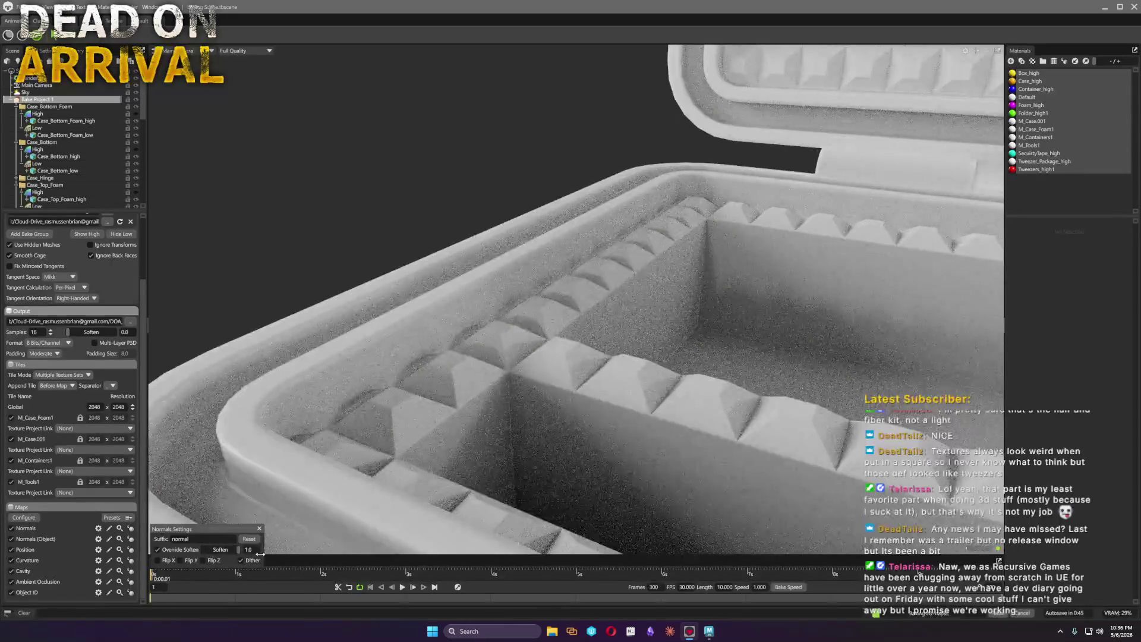
# Set the Normals map Soften to 1.0, then untick Override Soften so the global value applies
pyautogui.moveTo(203, 549); pyautogui.dragTo(270, 549)
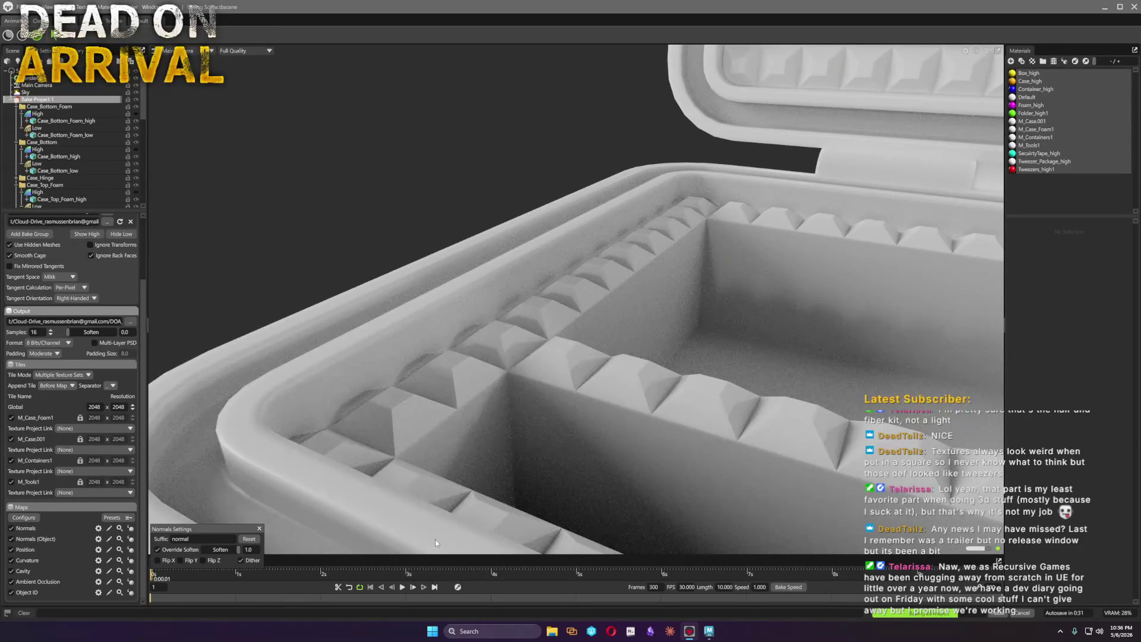
pyautogui.click(168, 553)
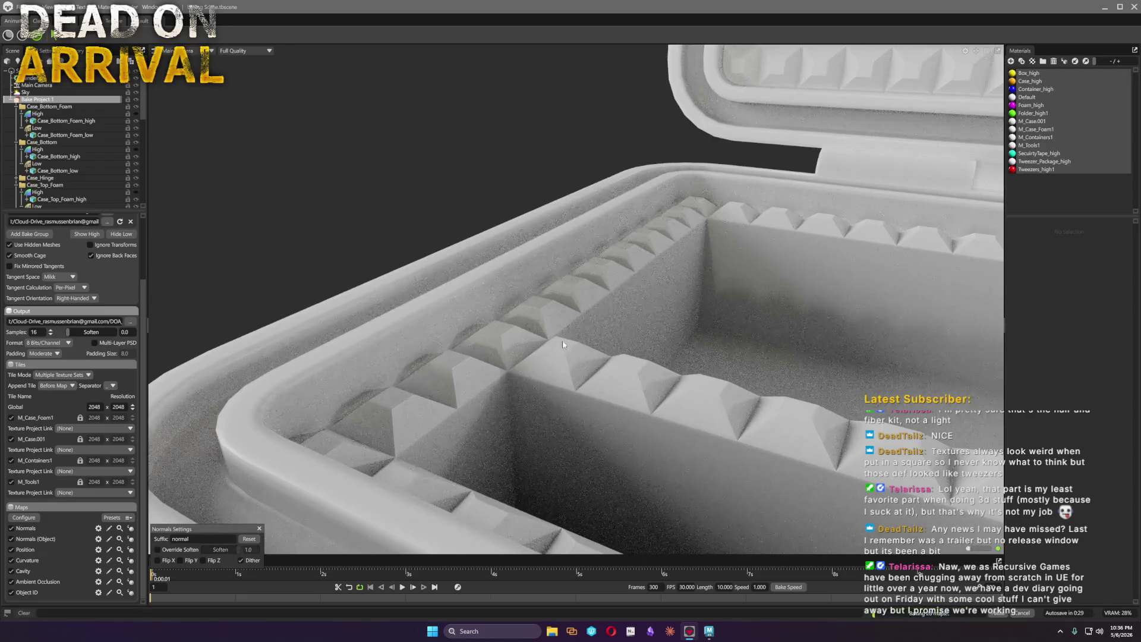
pyautogui.moveTo(503, 312); pyautogui.dragTo(526, 366)
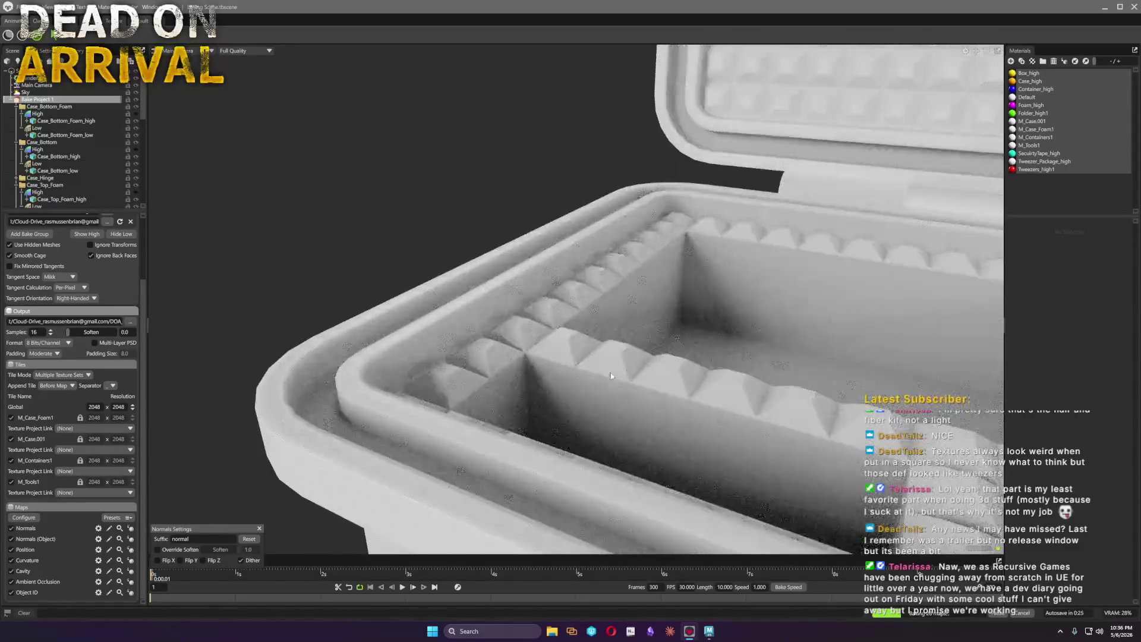
pyautogui.moveTo(422, 205)
pyautogui.mouseDown()
pyautogui.moveTo(601, 364)
pyautogui.moveTo(380, 334)
pyautogui.moveTo(290, 517)
pyautogui.mouseUp()
pyautogui.scroll(2, 503, 235)
pyautogui.scroll(2, 502, 234)
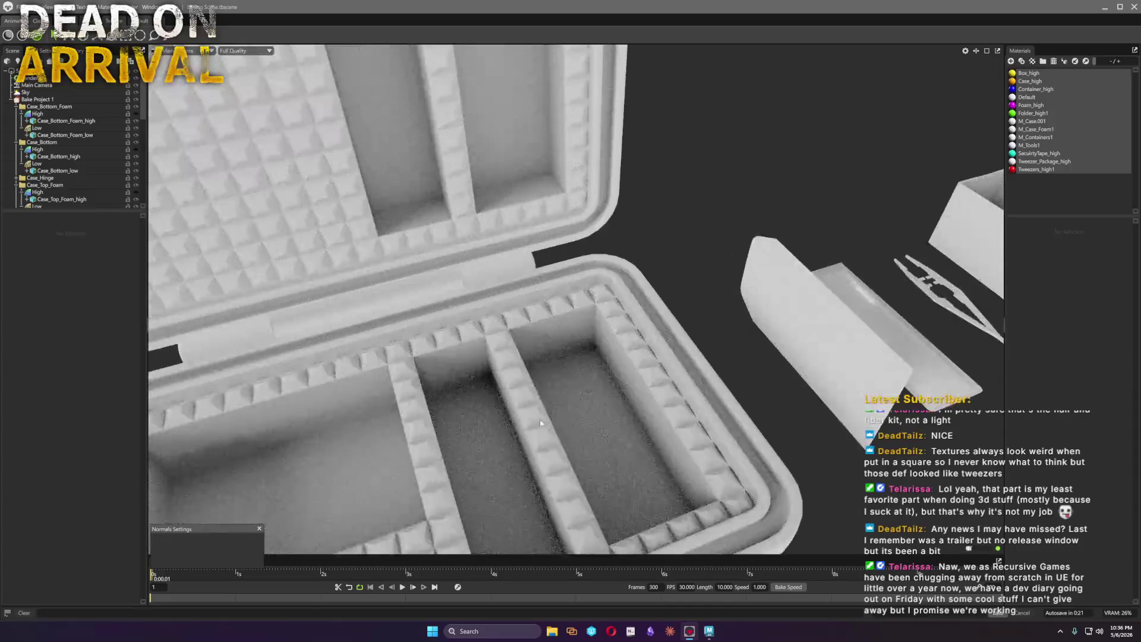
pyautogui.scroll(2, 502, 234)
pyautogui.scroll(2, 503, 235)
# Inspect the hinge, tape roll and box up close, selecting parts to check their mesh properties
pyautogui.moveTo(503, 235)
pyautogui.mouseDown()
pyautogui.moveTo(750, 329)
pyautogui.moveTo(690, 419)
pyautogui.moveTo(578, 366)
pyautogui.moveTo(687, 378)
pyautogui.moveTo(563, 376)
pyautogui.moveTo(645, 329)
pyautogui.moveTo(348, 279)
pyautogui.moveTo(757, 367)
pyautogui.moveTo(660, 326)
pyautogui.moveTo(688, 356)
pyautogui.moveTo(786, 297)
pyautogui.moveTo(322, 442)
pyautogui.moveTo(698, 296)
pyautogui.mouseUp()
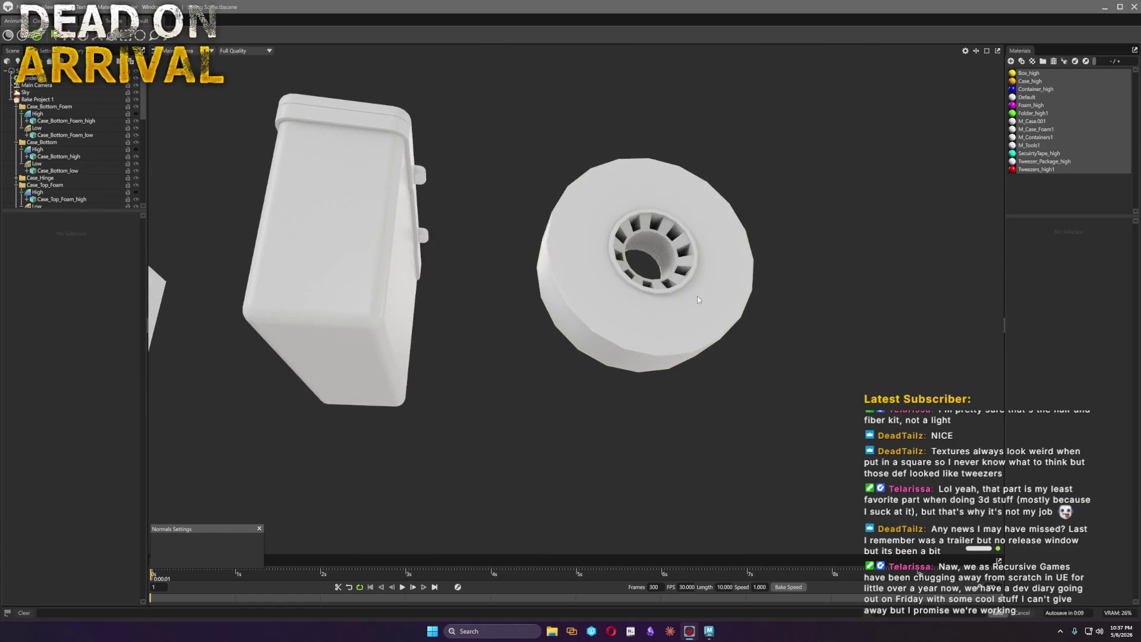
pyautogui.click(698, 296)
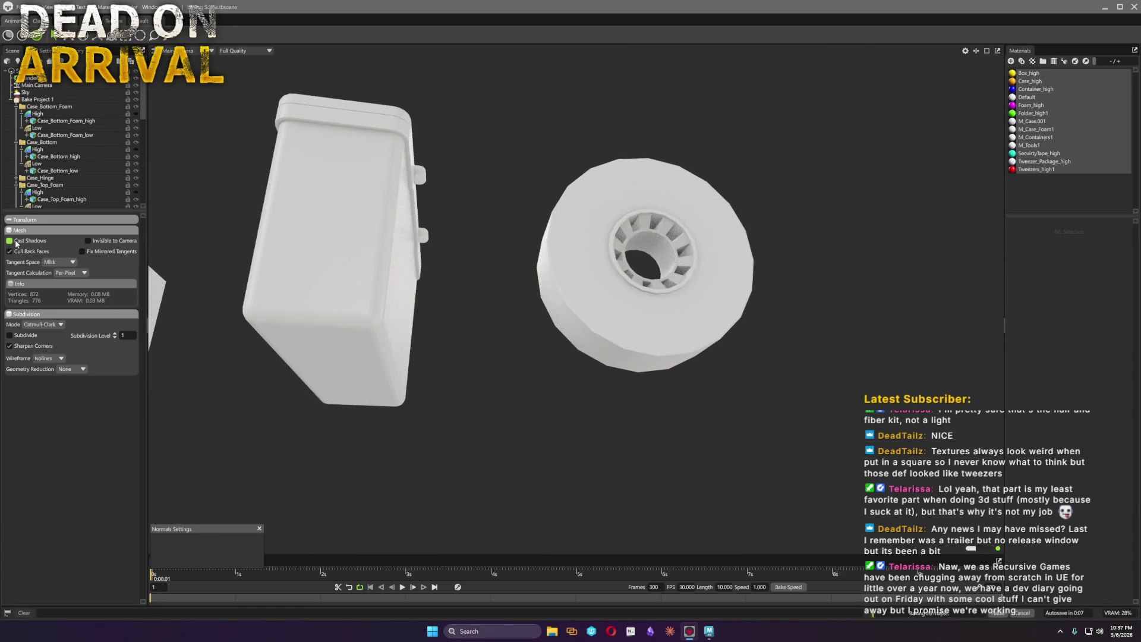
pyautogui.click(837, 254)
pyautogui.moveTo(836, 253)
pyautogui.mouseDown()
pyautogui.moveTo(801, 286)
pyautogui.moveTo(823, 279)
pyautogui.moveTo(828, 304)
pyautogui.moveTo(452, 266)
pyautogui.moveTo(620, 234)
pyautogui.moveTo(692, 258)
pyautogui.moveTo(576, 250)
pyautogui.moveTo(493, 268)
pyautogui.moveTo(513, 305)
pyautogui.moveTo(396, 405)
pyautogui.moveTo(634, 424)
pyautogui.moveTo(556, 459)
pyautogui.moveTo(578, 478)
pyautogui.moveTo(727, 280)
pyautogui.moveTo(699, 430)
pyautogui.moveTo(775, 429)
pyautogui.moveTo(1137, 371)
pyautogui.moveTo(758, 458)
pyautogui.moveTo(766, 432)
pyautogui.moveTo(760, 443)
pyautogui.moveTo(710, 204)
pyautogui.mouseUp()
pyautogui.click(710, 204)
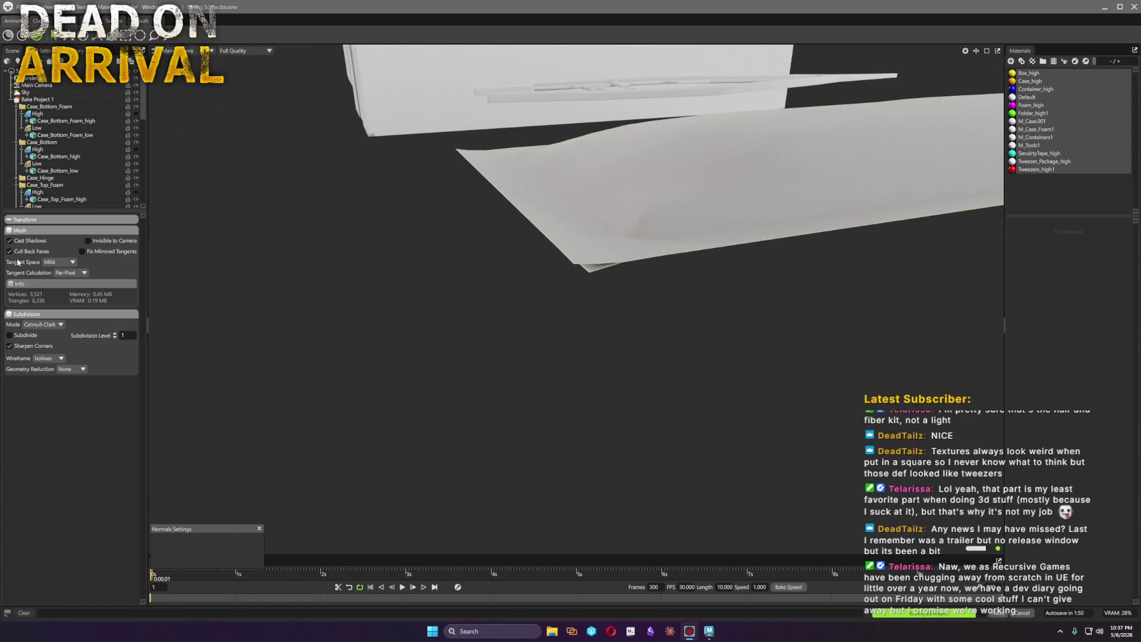
pyautogui.click(630, 336)
# Frame the tray, tweezers and box, then select Bake Project 1 to show its settings
pyautogui.moveTo(667, 350)
pyautogui.mouseDown()
pyautogui.moveTo(706, 364)
pyautogui.moveTo(617, 287)
pyautogui.moveTo(634, 294)
pyautogui.moveTo(605, 338)
pyautogui.moveTo(595, 316)
pyautogui.moveTo(519, 342)
pyautogui.moveTo(490, 318)
pyautogui.moveTo(701, 377)
pyautogui.moveTo(600, 341)
pyautogui.moveTo(602, 388)
pyautogui.moveTo(584, 433)
pyautogui.moveTo(581, 331)
pyautogui.moveTo(581, 359)
pyautogui.mouseUp()
pyautogui.moveTo(566, 314)
pyautogui.mouseDown()
pyautogui.moveTo(564, 133)
pyautogui.moveTo(561, 259)
pyautogui.mouseUp()
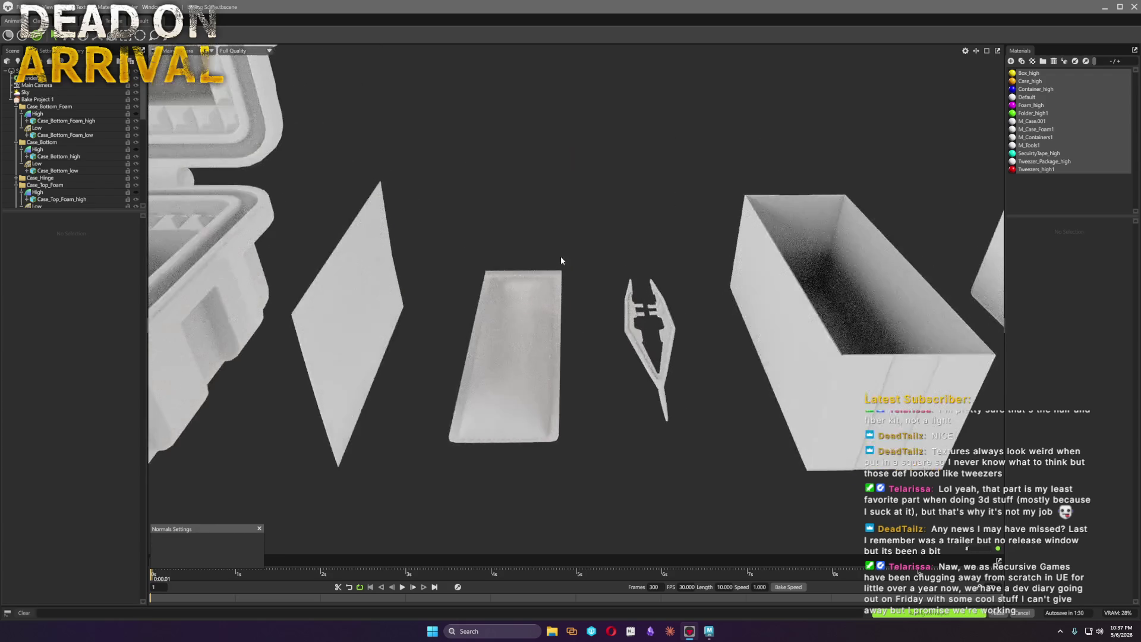
pyautogui.moveTo(657, 304)
pyautogui.mouseDown()
pyautogui.moveTo(850, 384)
pyautogui.moveTo(90, 320)
pyautogui.mouseUp()
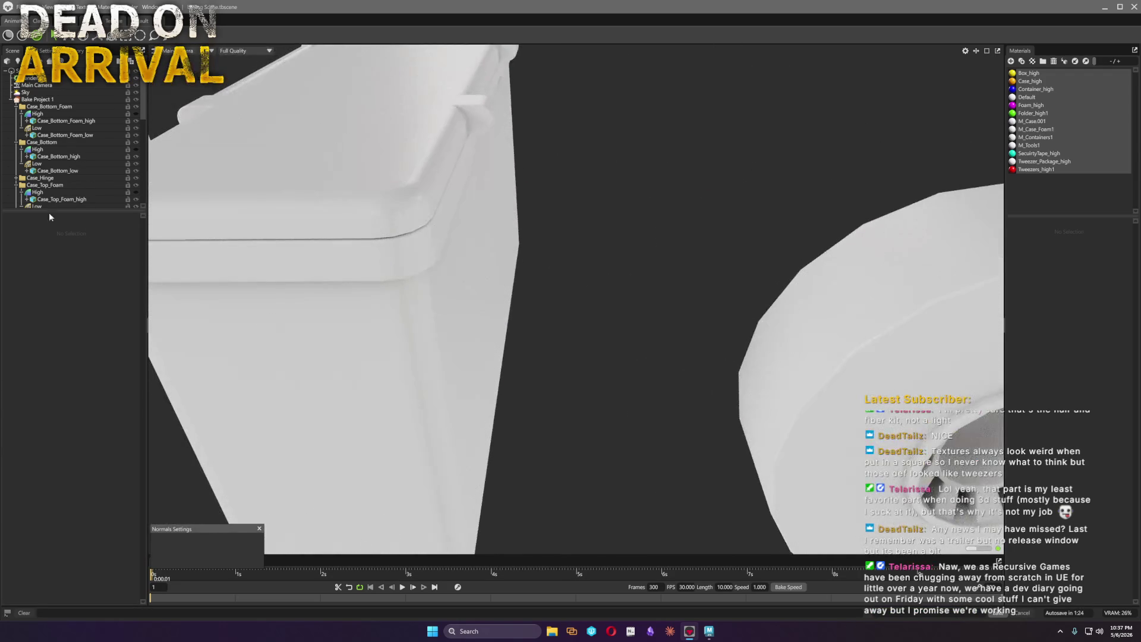
pyautogui.click(38, 100)
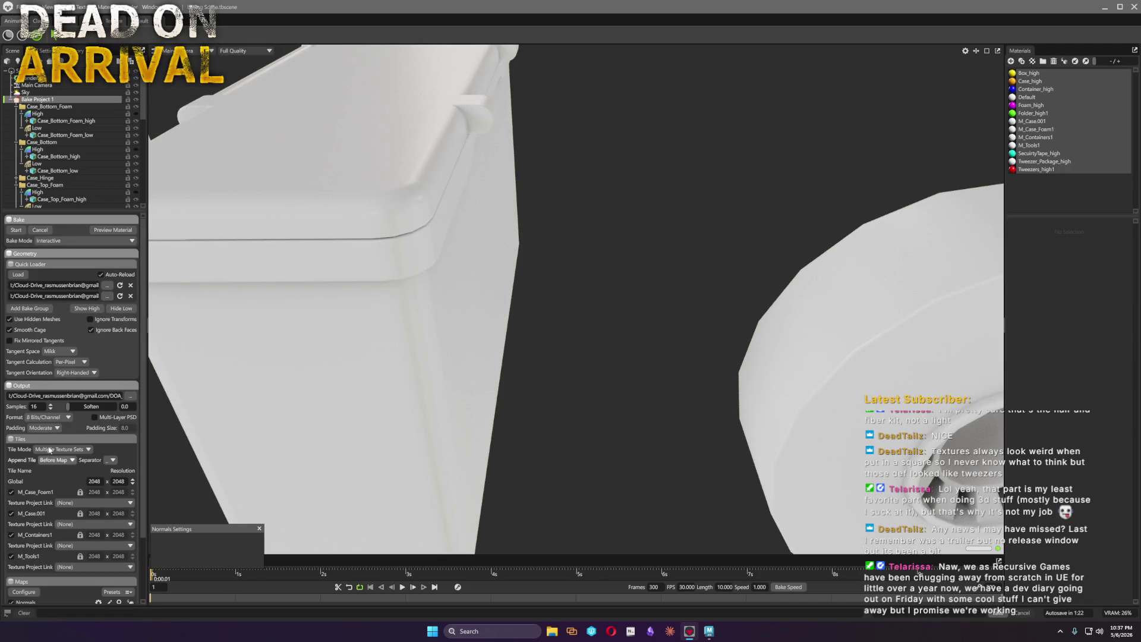
pyautogui.scroll(-1, 50, 406)
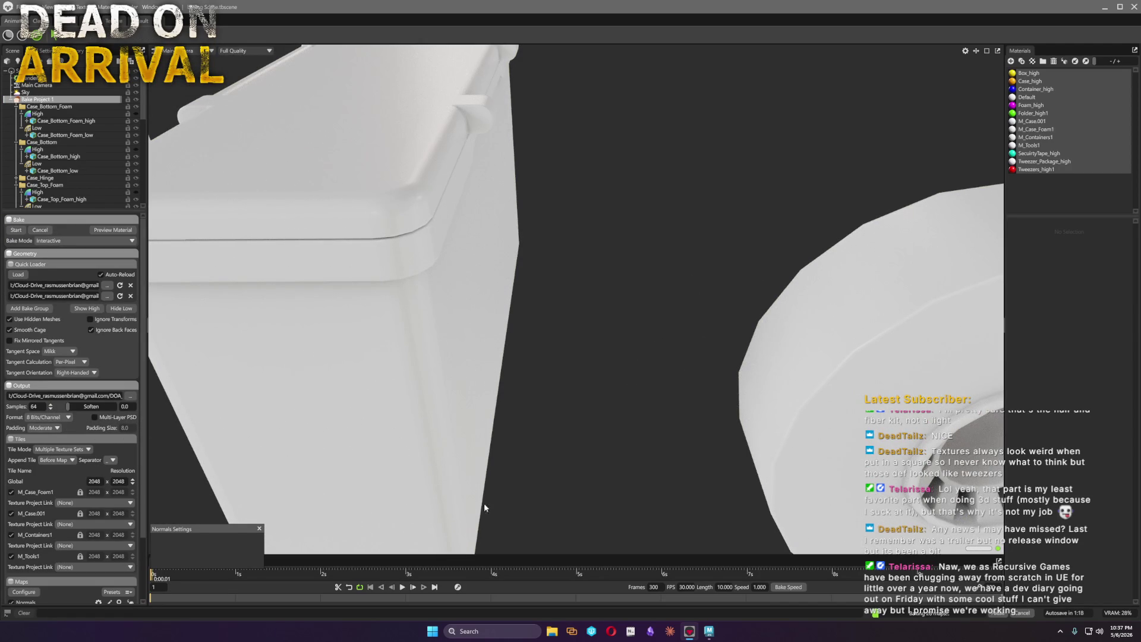
# Set the Global bake resolution to 4096 × 4096 for every texture set
pyautogui.click(134, 482)
pyautogui.scroll(-3, 588, 457)
pyautogui.scroll(-3, 588, 457)
pyautogui.scroll(-2, 593, 456)
pyautogui.scroll(-2, 594, 457)
pyautogui.moveTo(583, 460); pyautogui.dragTo(829, 500, button='middle')
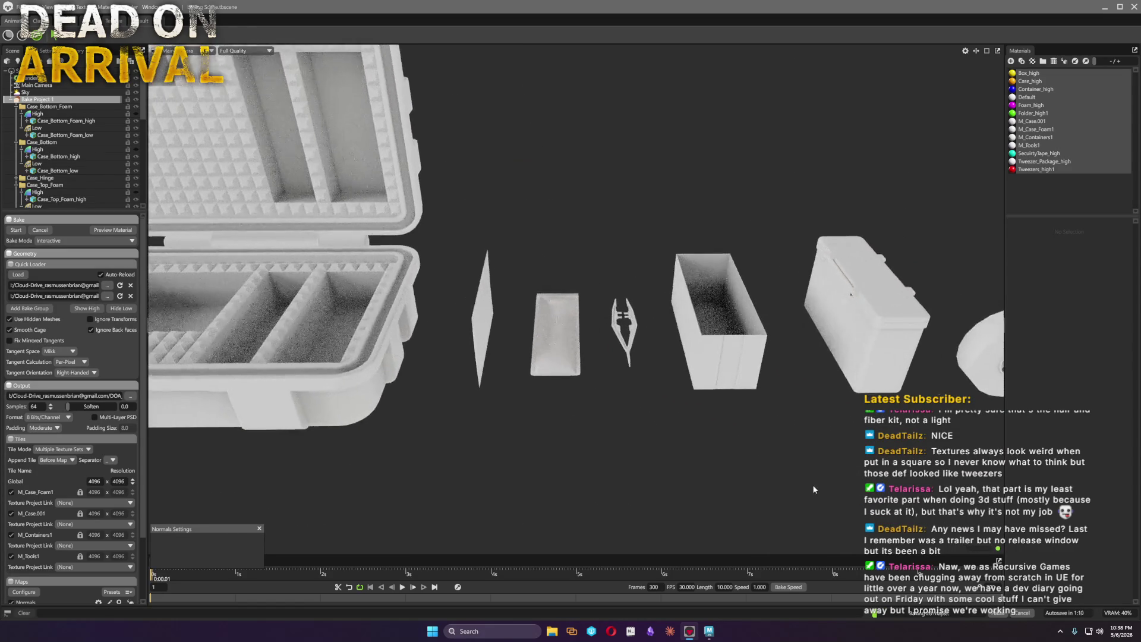
pyautogui.moveTo(808, 482)
pyautogui.mouseDown()
pyautogui.moveTo(768, 486)
pyautogui.moveTo(718, 461)
pyautogui.moveTo(736, 448)
pyautogui.moveTo(611, 357)
pyautogui.moveTo(695, 434)
pyautogui.moveTo(678, 419)
pyautogui.mouseUp()
# Give Main Camera ACES tone mapping, exposure about 2.437 and lowered highlights
pyautogui.click(37, 84)
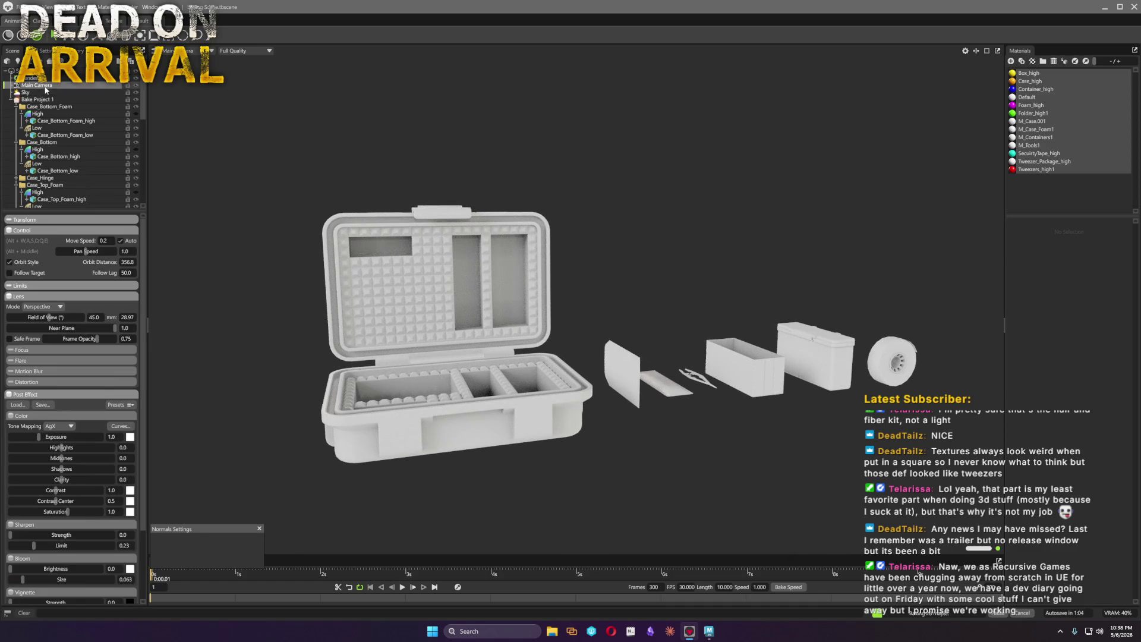
pyautogui.click(52, 427)
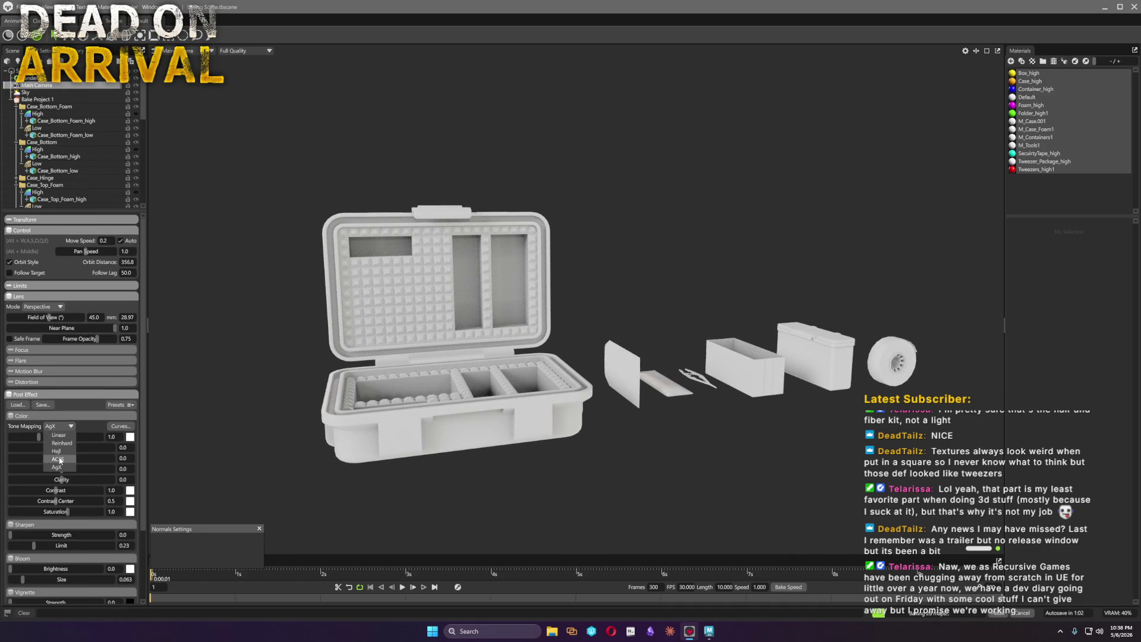
pyautogui.click(45, 436)
pyautogui.moveTo(39, 438); pyautogui.dragTo(46, 437)
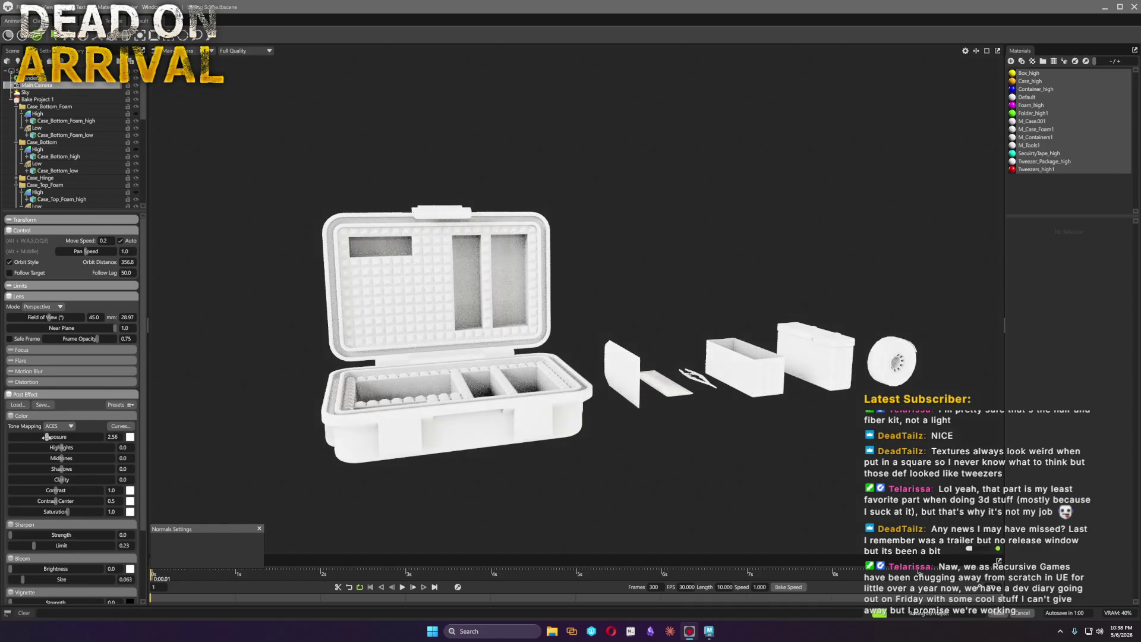
pyautogui.moveTo(829, 408); pyautogui.dragTo(821, 439)
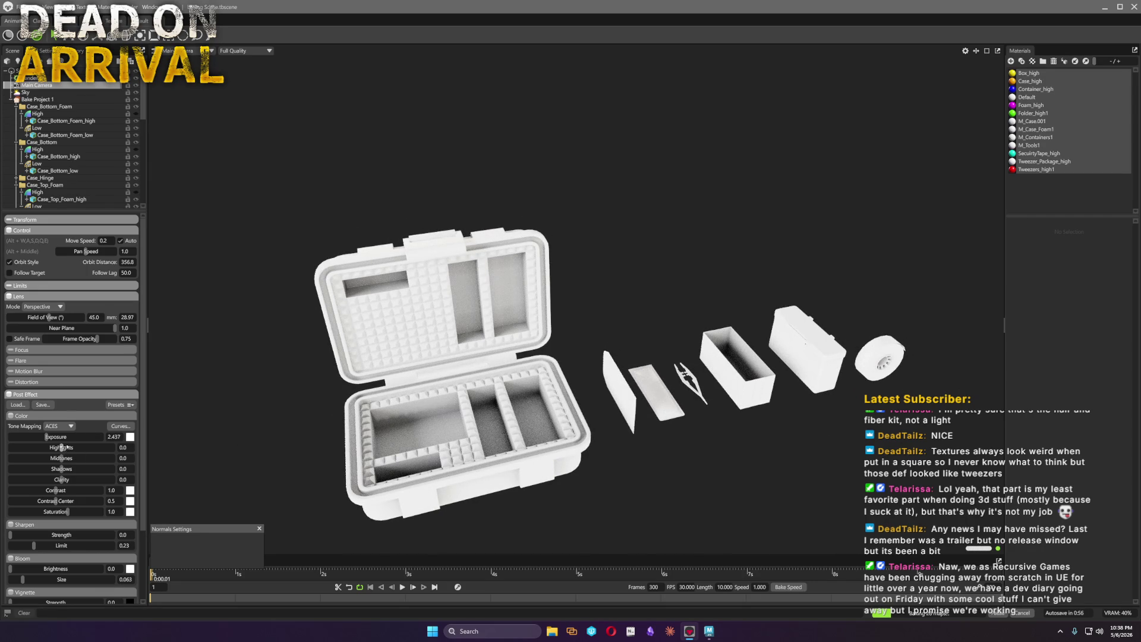
pyautogui.moveTo(112, 448)
pyautogui.mouseDown()
pyautogui.moveTo(19, 469)
pyautogui.moveTo(98, 470)
pyautogui.moveTo(82, 477)
pyautogui.mouseUp()
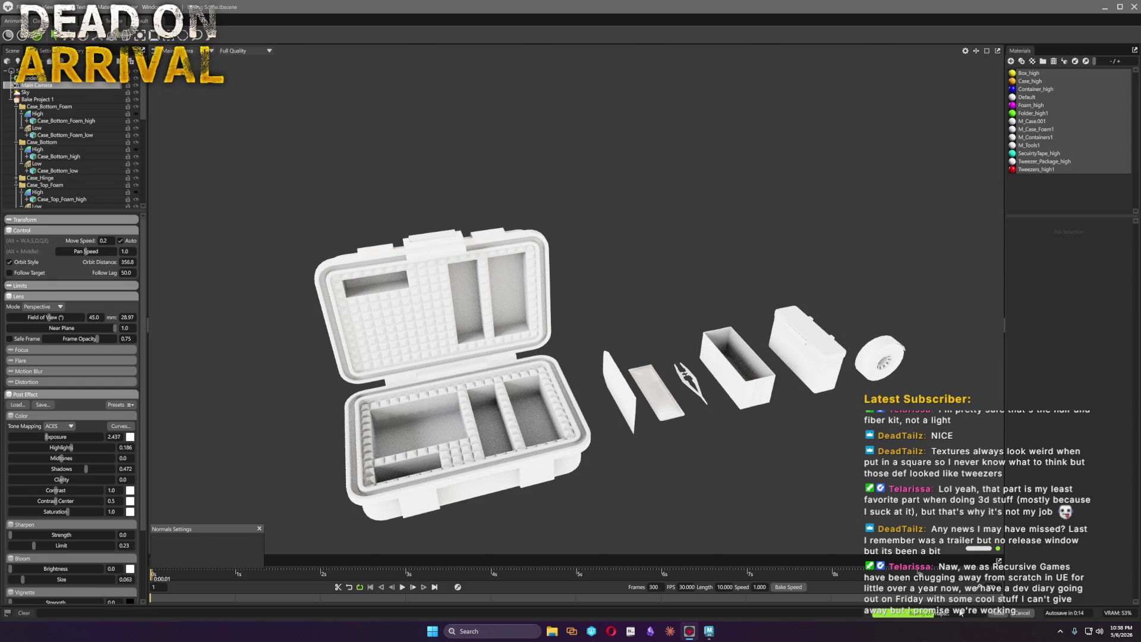
pyautogui.click(52, 101)
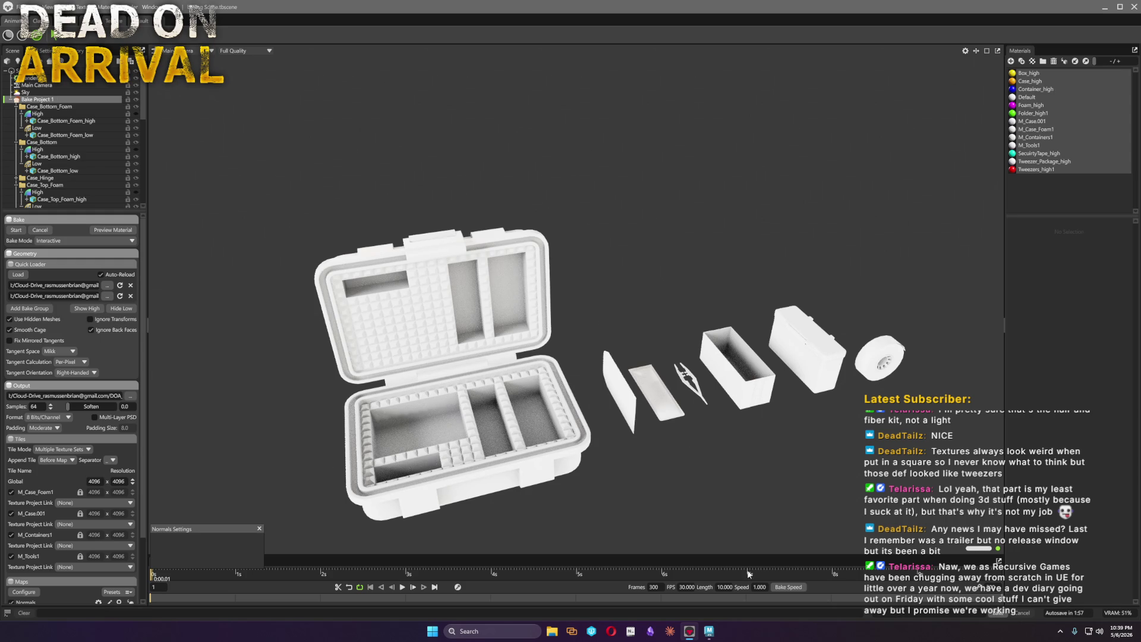
# Preview the baked Normals map on the case and inspect its interior and lid
pyautogui.moveTo(666, 496)
pyautogui.mouseDown()
pyautogui.moveTo(702, 467)
pyautogui.moveTo(640, 473)
pyautogui.mouseUp()
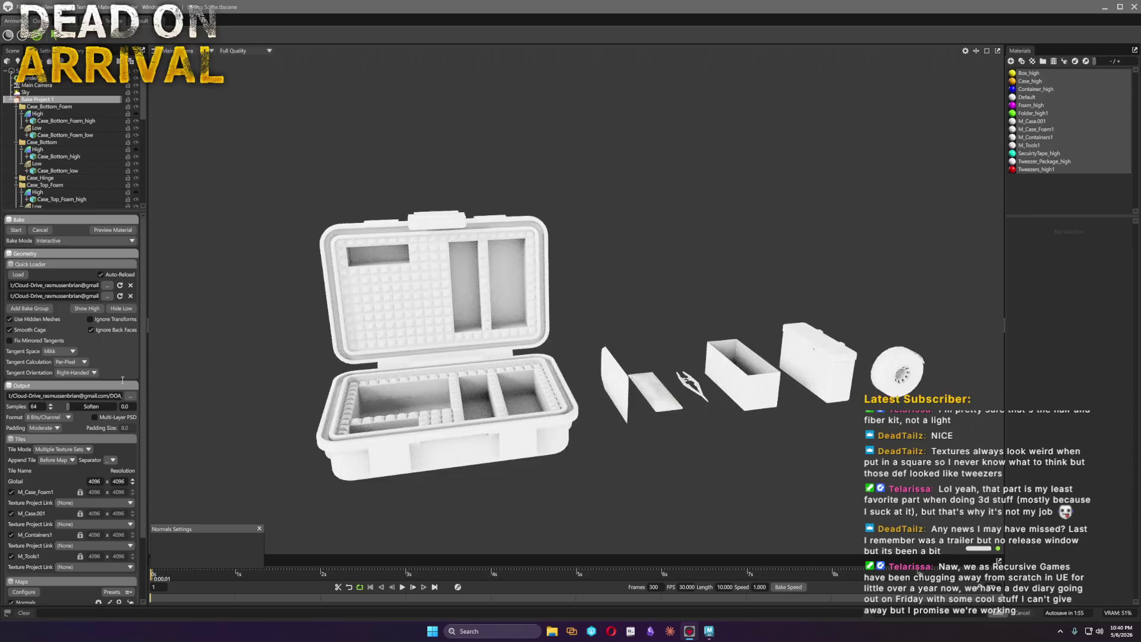
pyautogui.scroll(-3, 114, 332)
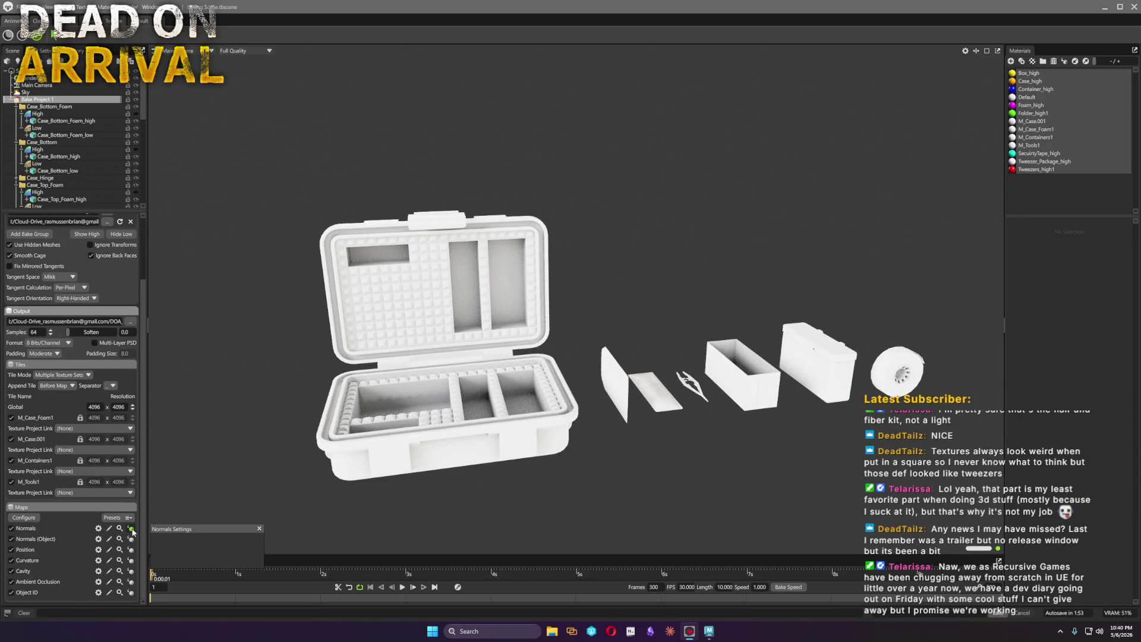
pyautogui.click(132, 528)
pyautogui.moveTo(464, 467); pyautogui.dragTo(630, 390)
pyautogui.scroll(3, 628, 386)
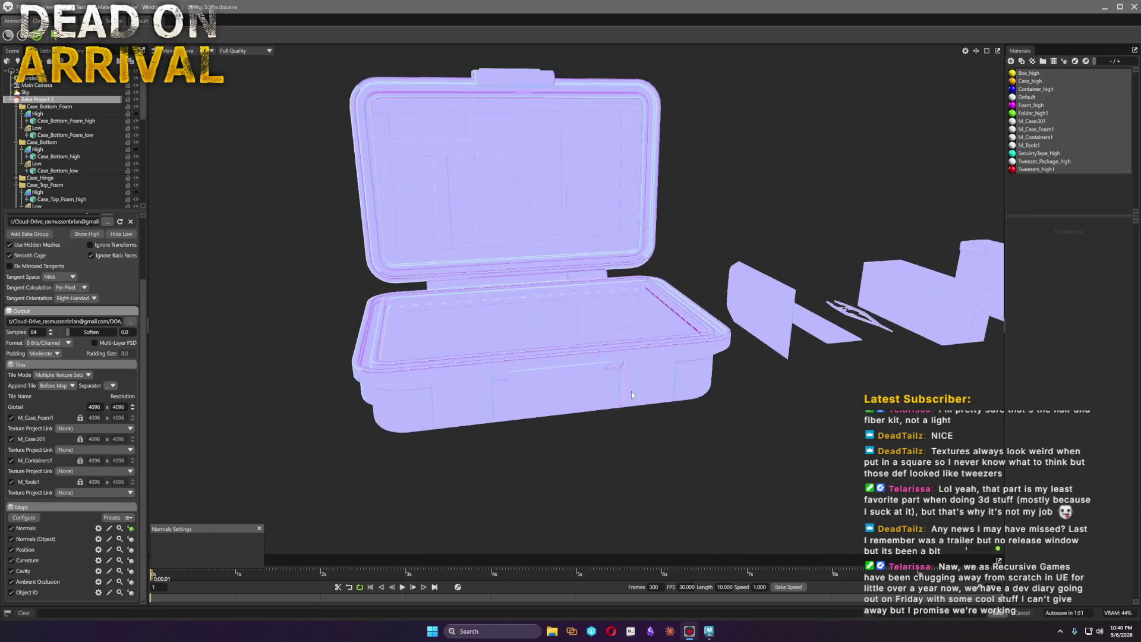
pyautogui.scroll(5, 679, 444)
pyautogui.moveTo(679, 445)
pyautogui.mouseDown()
pyautogui.moveTo(675, 415)
pyautogui.moveTo(762, 437)
pyautogui.moveTo(996, 430)
pyautogui.moveTo(542, 392)
pyautogui.moveTo(746, 410)
pyautogui.moveTo(849, 404)
pyautogui.moveTo(383, 494)
pyautogui.mouseUp()
pyautogui.scroll(-5, 761, 438)
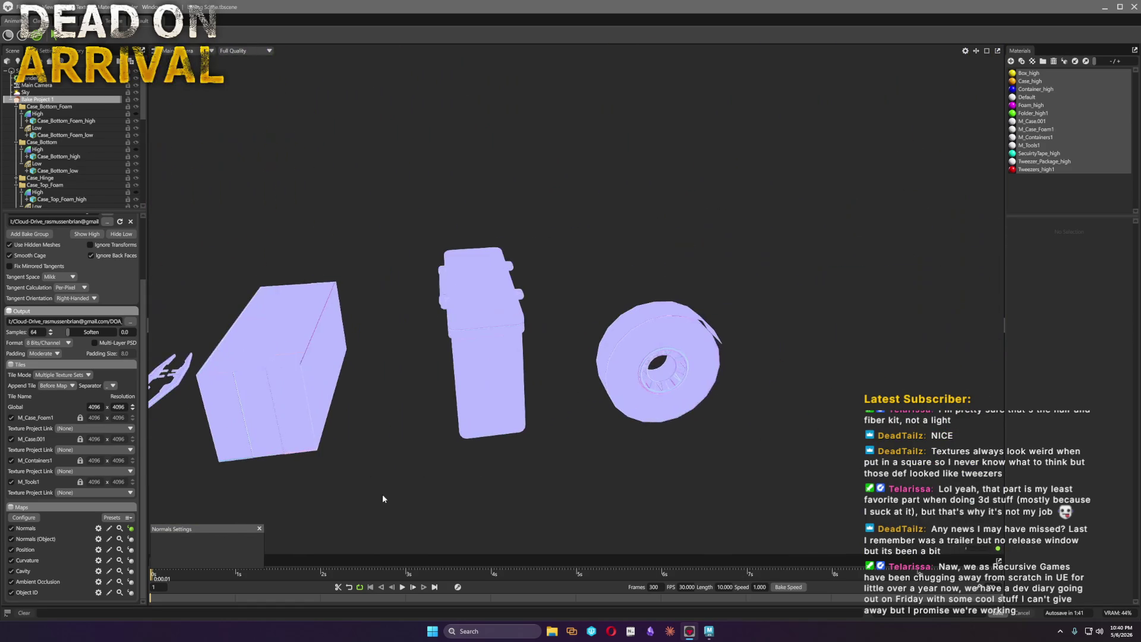
# Preview the Normals (Object), Position and Curvature maps on the kit in turn
pyautogui.click(131, 540)
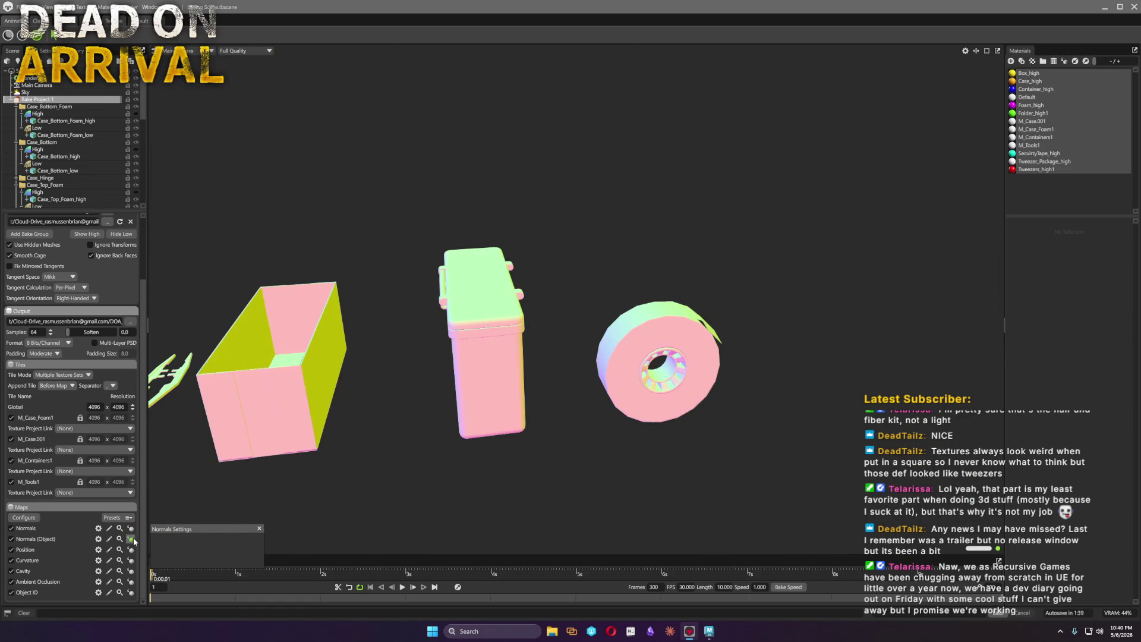
pyautogui.click(130, 551)
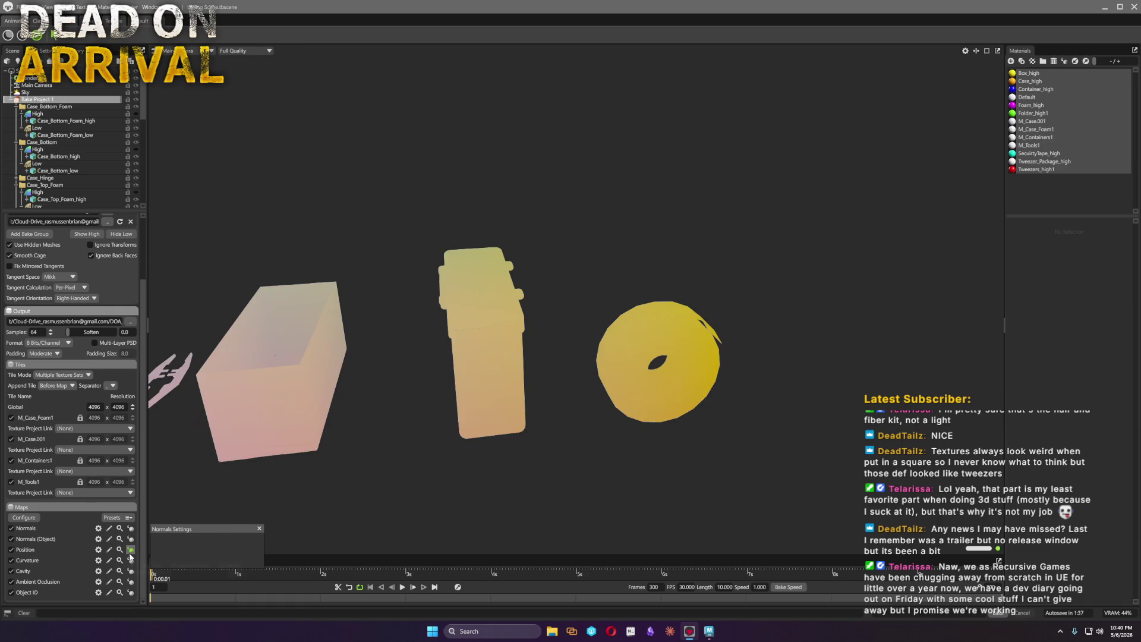
pyautogui.moveTo(259, 532); pyautogui.dragTo(456, 450)
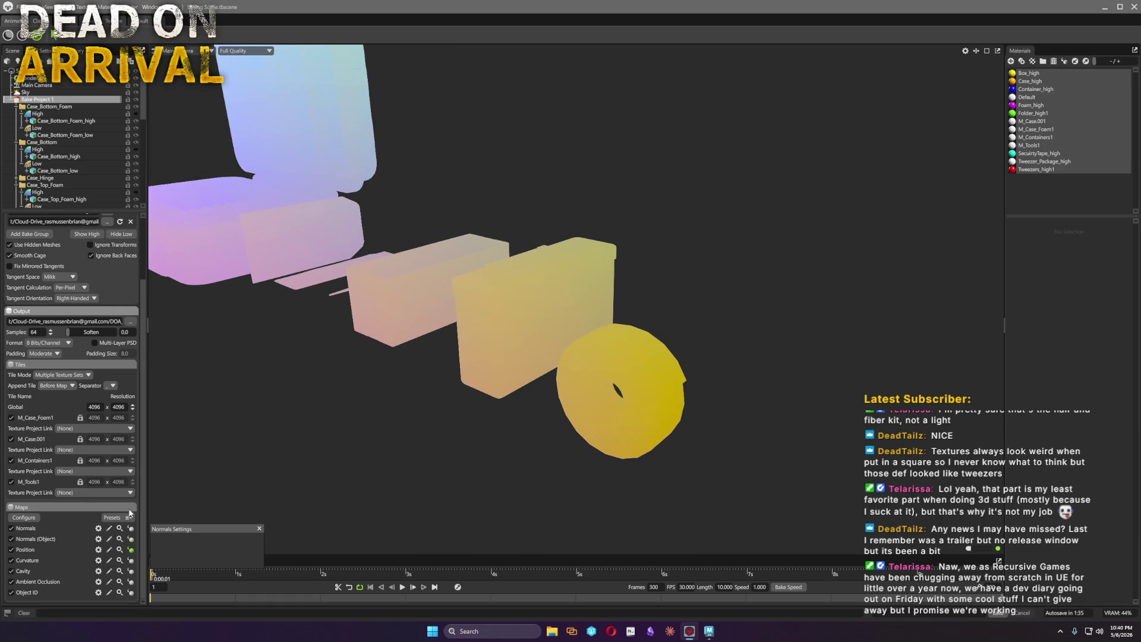
pyautogui.click(130, 560)
pyautogui.moveTo(561, 466)
pyautogui.mouseDown()
pyautogui.moveTo(700, 480)
pyautogui.moveTo(567, 394)
pyautogui.moveTo(947, 429)
pyautogui.moveTo(521, 398)
pyautogui.moveTo(595, 407)
pyautogui.moveTo(666, 369)
pyautogui.moveTo(640, 346)
pyautogui.mouseUp()
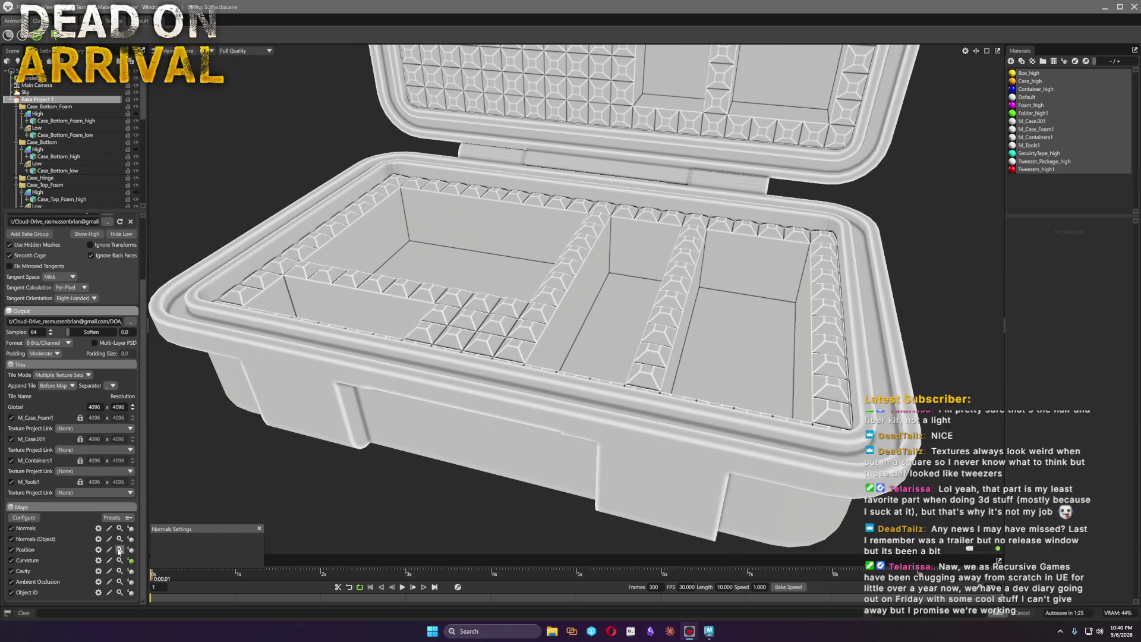
# Preview the Cavity and Ambient Occlusion maps on the case and tweezers
pyautogui.click(131, 572)
pyautogui.moveTo(220, 501)
pyautogui.mouseDown()
pyautogui.moveTo(656, 303)
pyautogui.moveTo(629, 412)
pyautogui.moveTo(902, 340)
pyautogui.mouseUp()
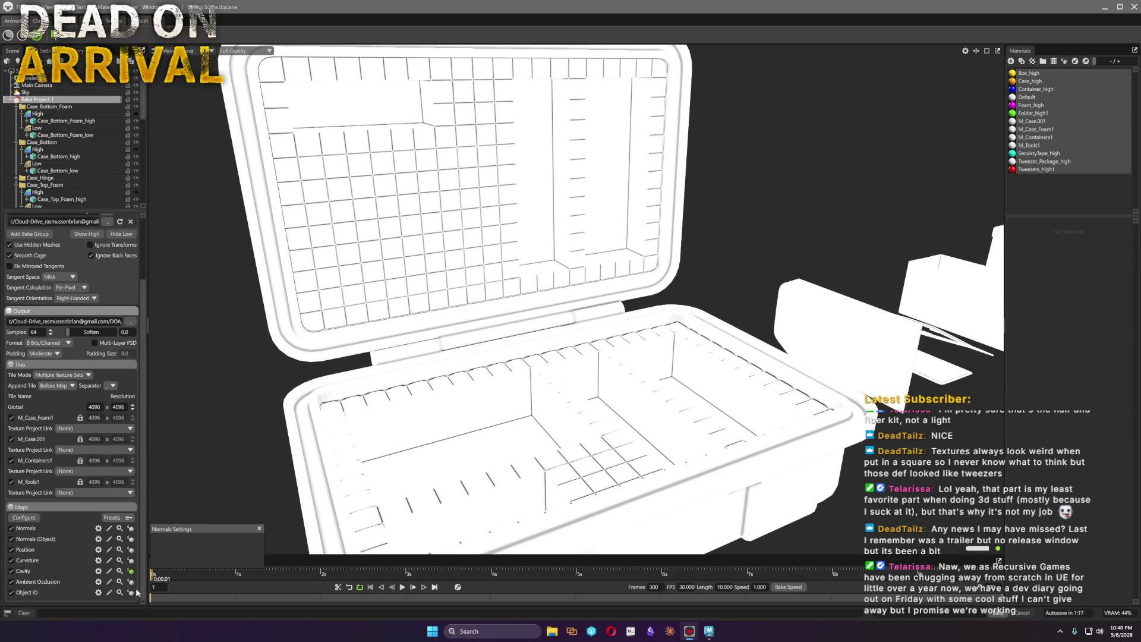
pyautogui.click(131, 581)
pyautogui.moveTo(521, 410); pyautogui.dragTo(586, 401)
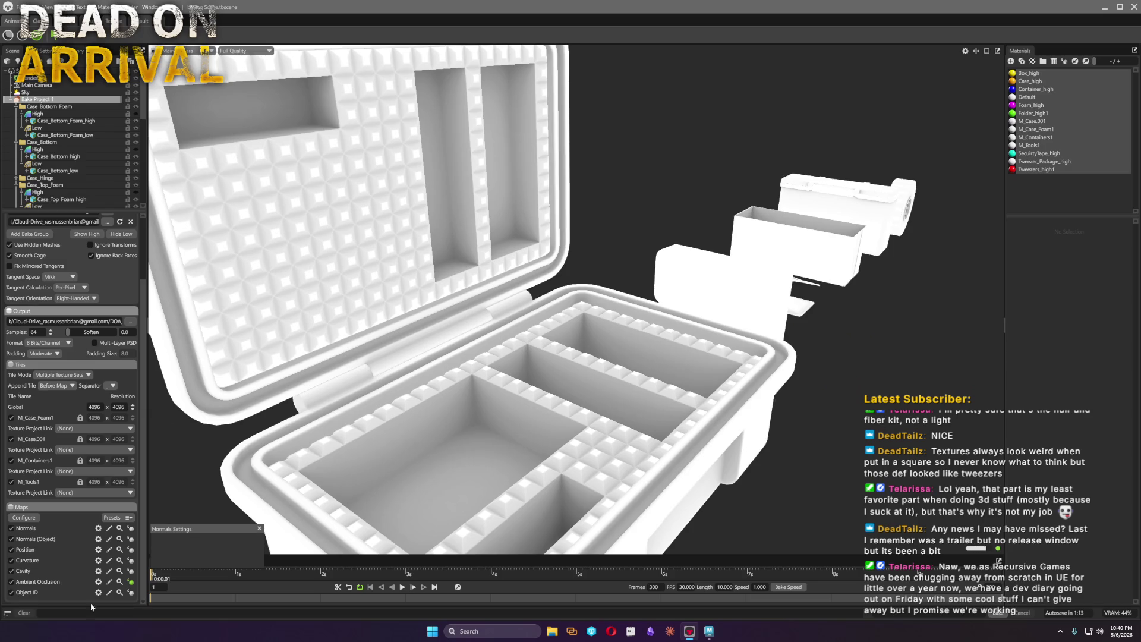
# Uncheck the normals, position and curvature bakes, preview Object ID, then Ambient Occlusion
pyautogui.click(10, 560)
pyautogui.click(10, 539)
pyautogui.click(130, 592)
pyautogui.moveTo(733, 404)
pyautogui.mouseDown()
pyautogui.moveTo(813, 373)
pyautogui.moveTo(401, 340)
pyautogui.moveTo(531, 349)
pyautogui.moveTo(522, 401)
pyautogui.moveTo(530, 357)
pyautogui.mouseUp()
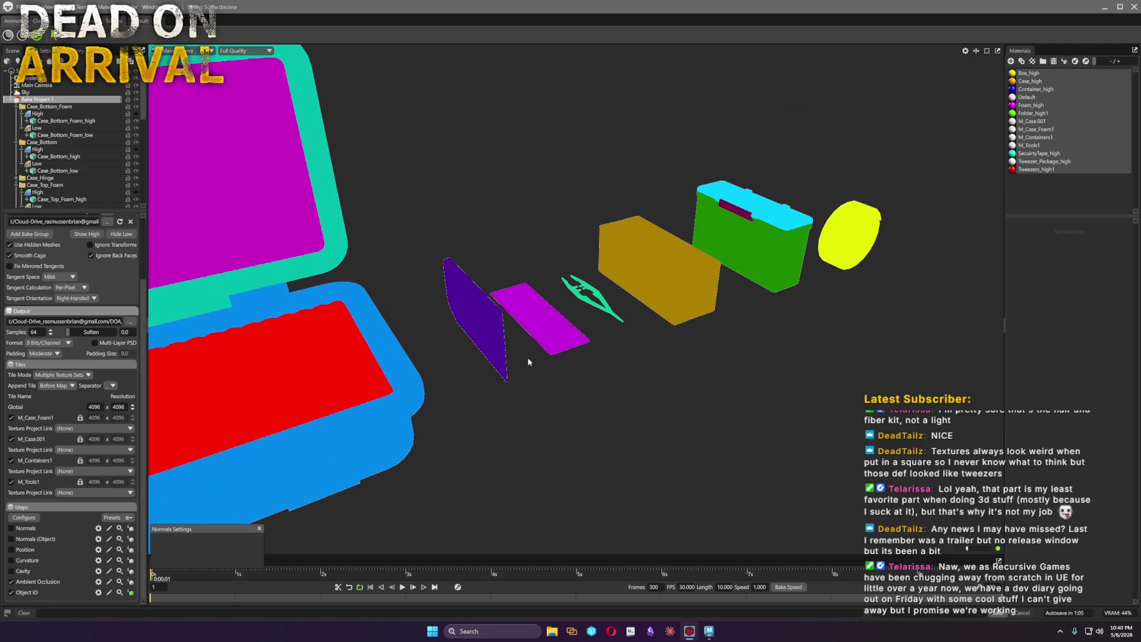
pyautogui.click(131, 582)
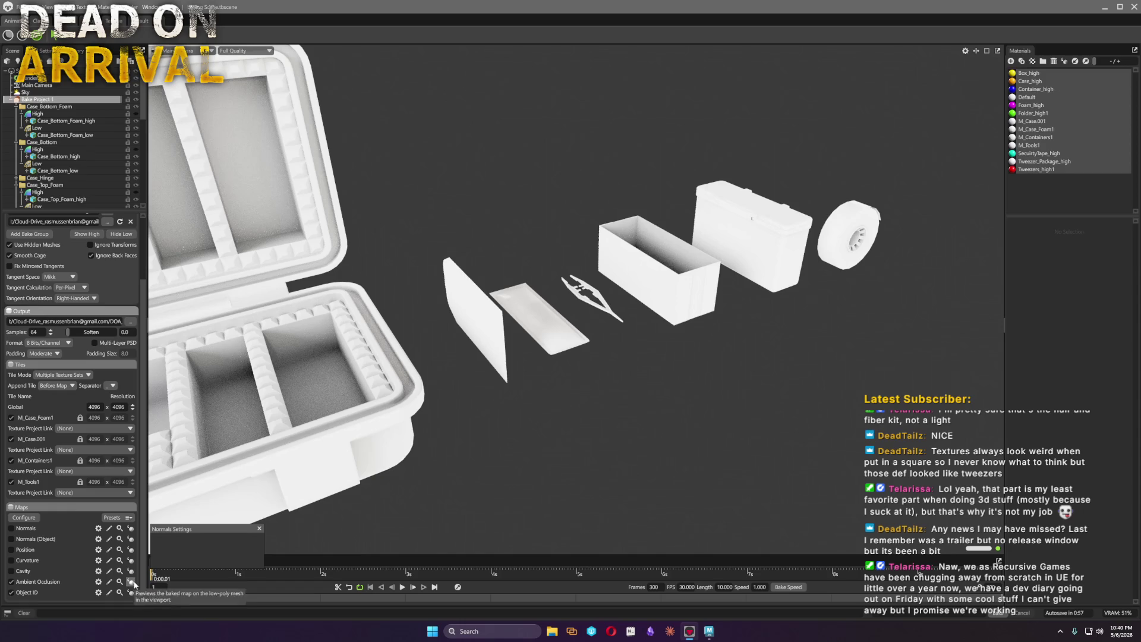
# Tick Ignore Groups in the Ambient Occlusion settings and lower Global resolution to 1024
pyautogui.click(98, 581)
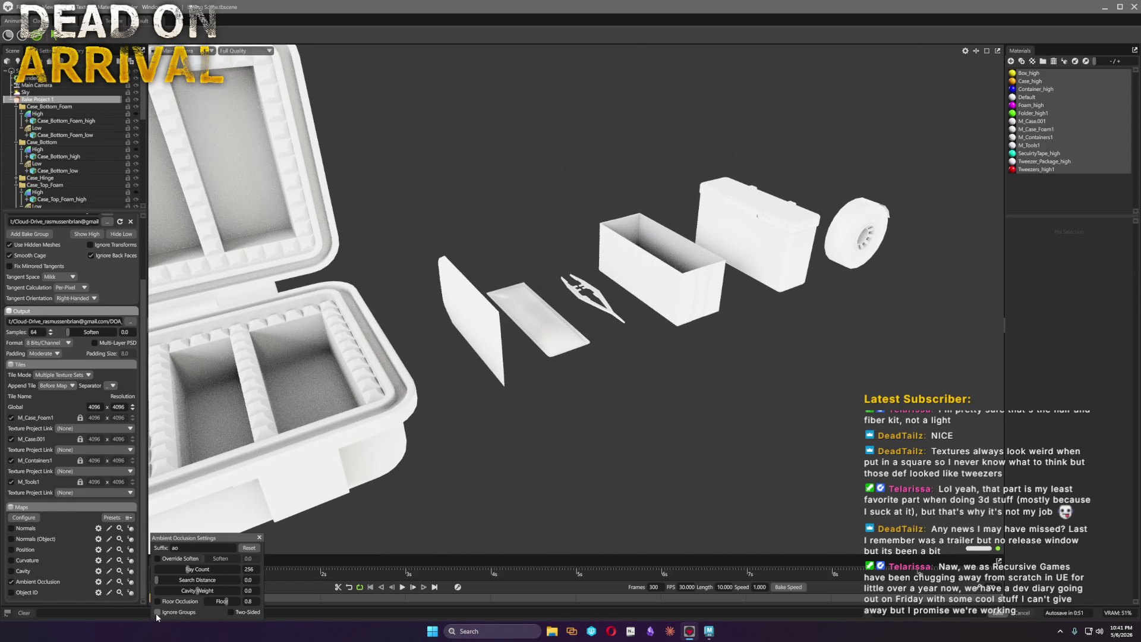
pyautogui.click(158, 612)
pyautogui.moveTo(397, 480)
pyautogui.mouseDown()
pyautogui.moveTo(465, 439)
pyautogui.moveTo(749, 395)
pyautogui.mouseUp()
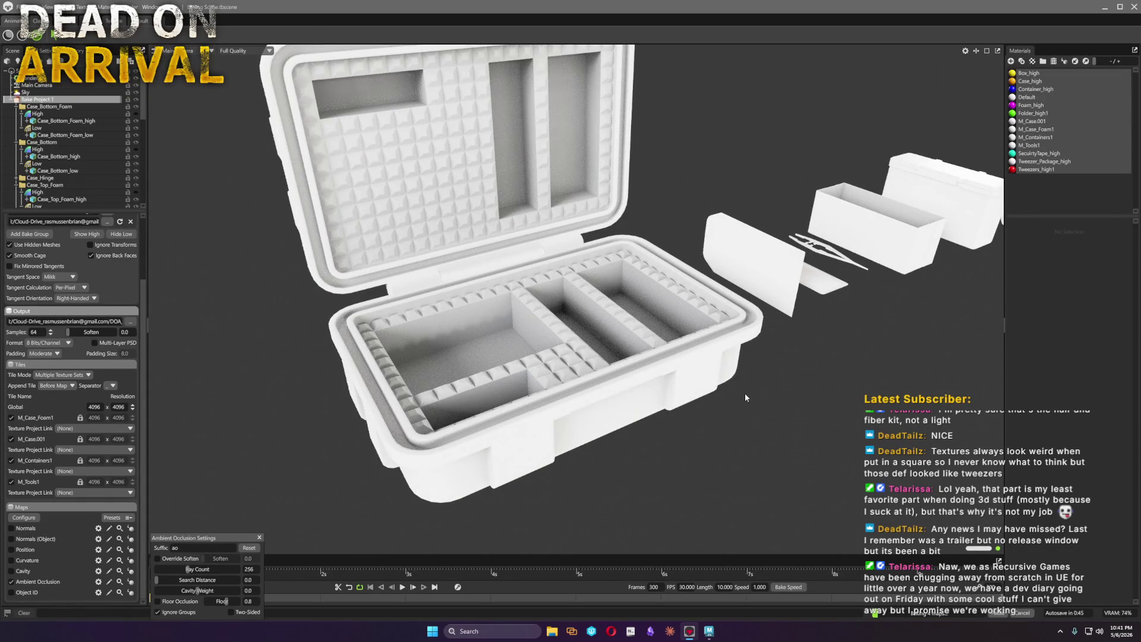
pyautogui.scroll(5, 798, 419)
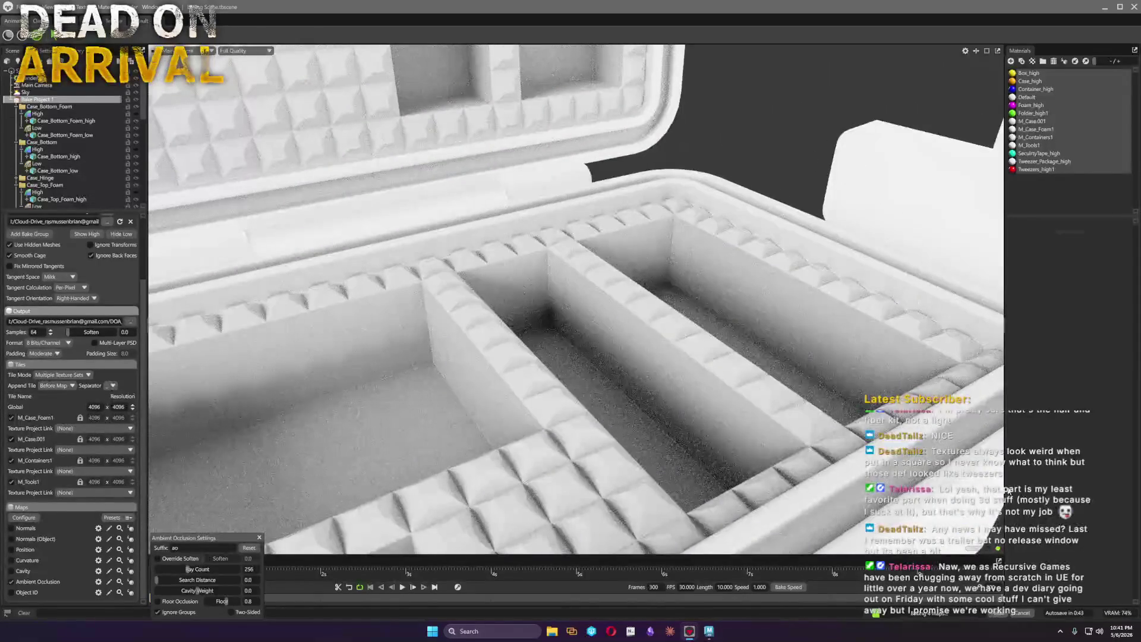
pyautogui.scroll(-5, 819, 392)
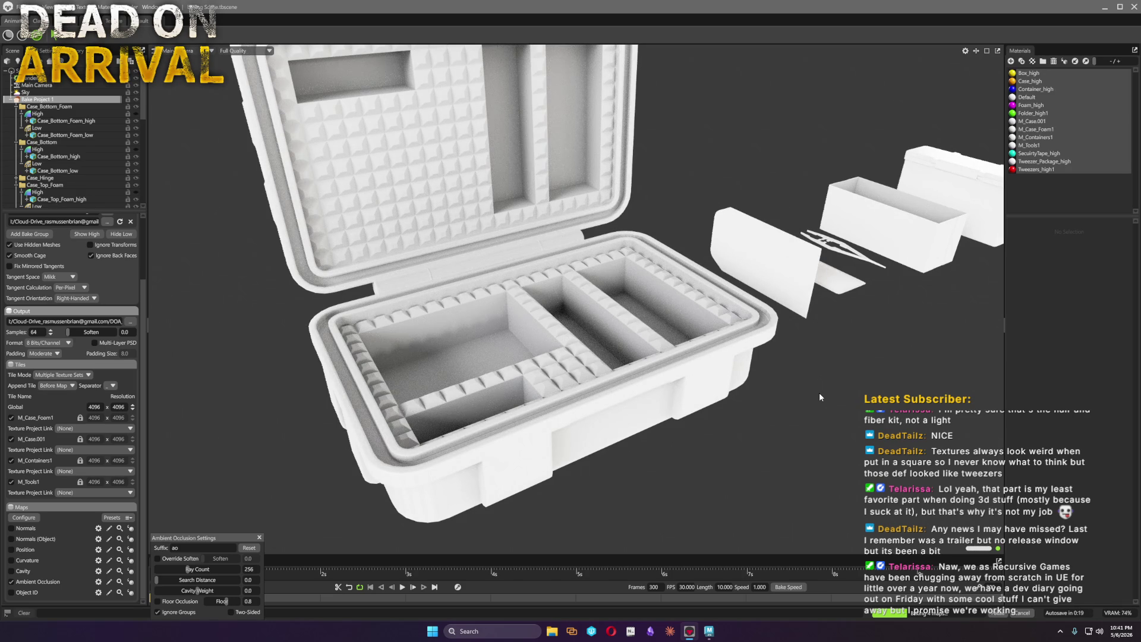
pyautogui.click(133, 409)
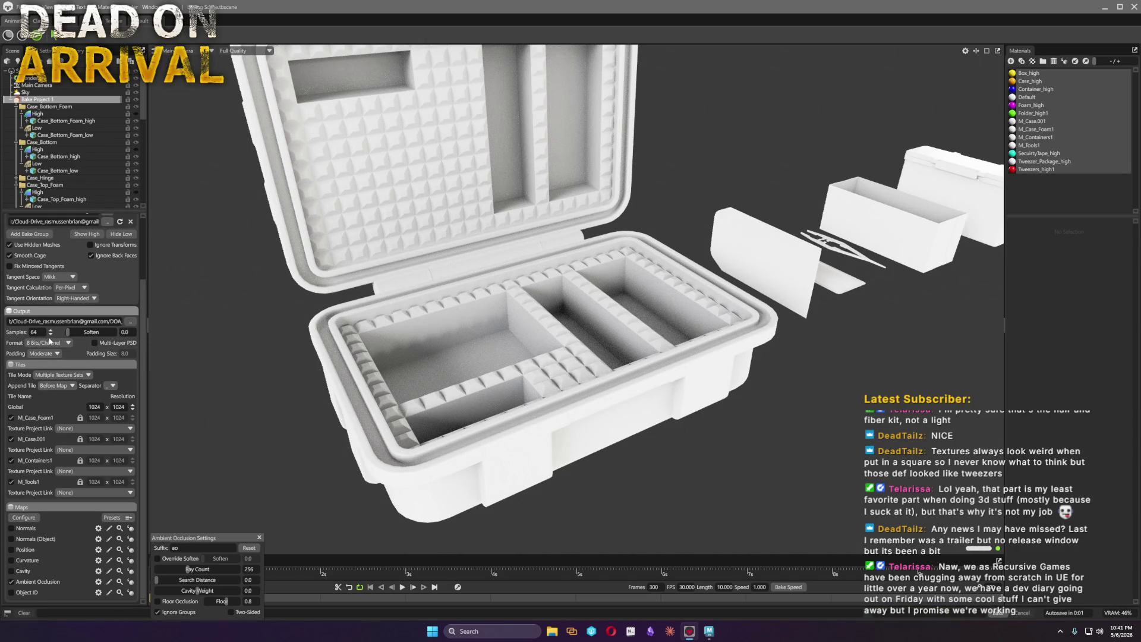
pyautogui.scroll(-1, 50, 340)
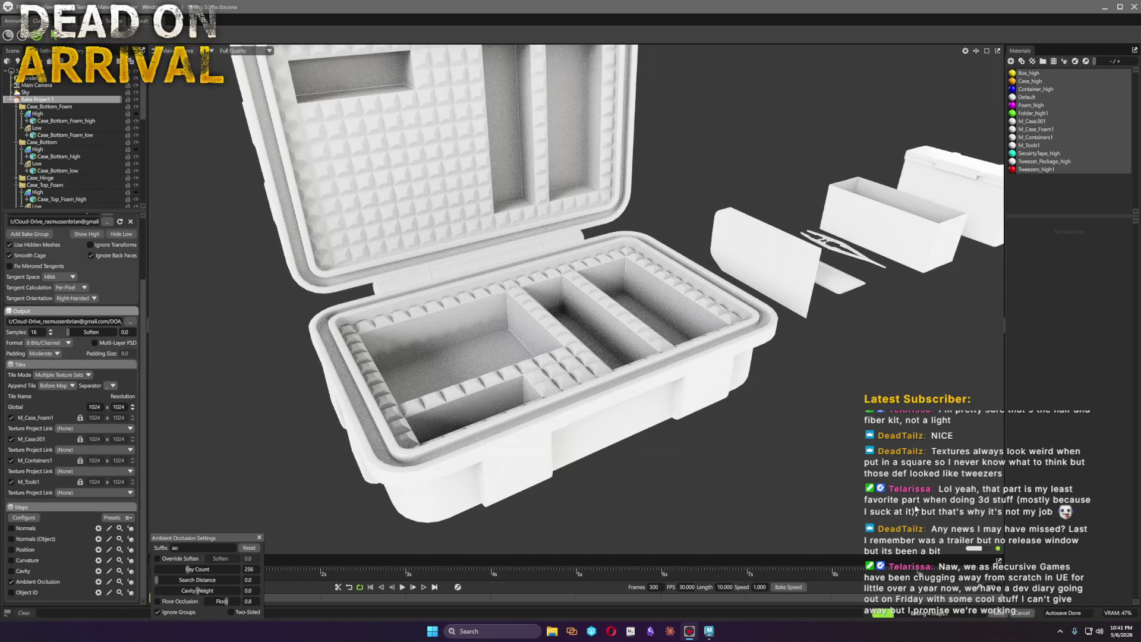
pyautogui.scroll(1, 631, 445)
pyautogui.scroll(2, 632, 445)
pyautogui.scroll(2, 630, 464)
pyautogui.scroll(2, 628, 486)
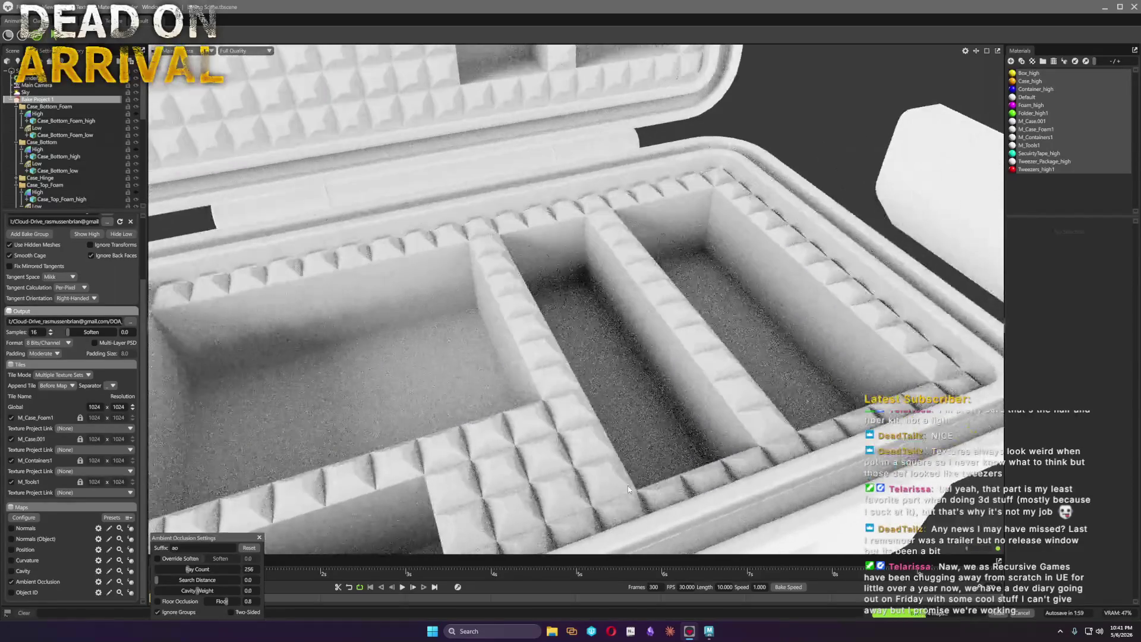
# Raise the ambient occlusion ray count to 4096 and its Cavity Weight to 1.0
pyautogui.moveTo(627, 486); pyautogui.dragTo(624, 428)
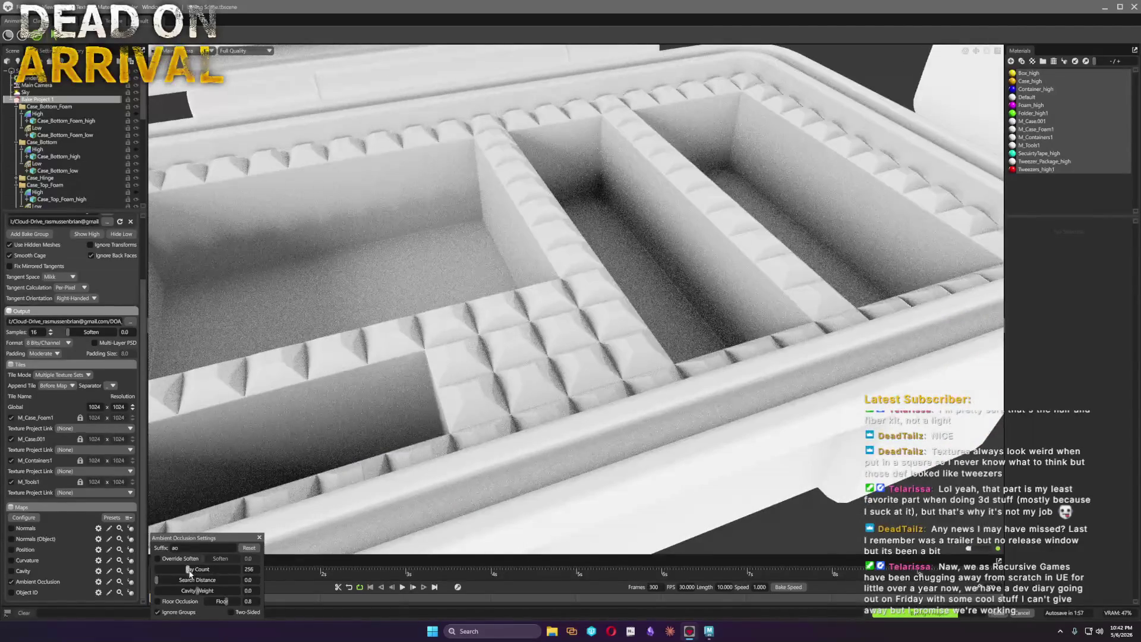
pyautogui.moveTo(188, 569); pyautogui.dragTo(268, 575)
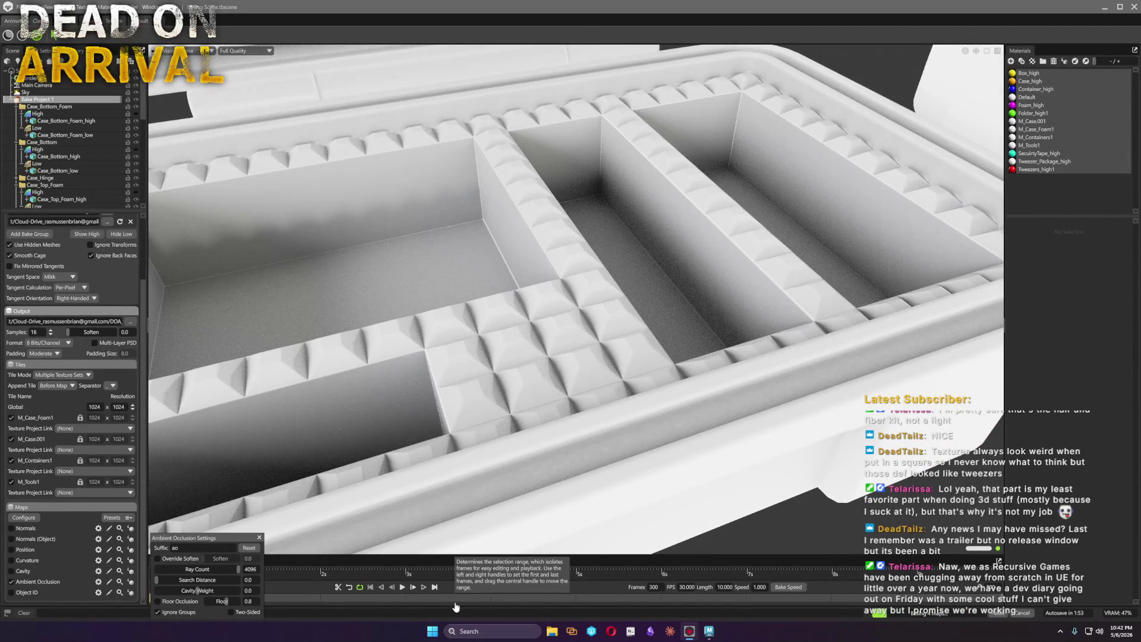
pyautogui.click(228, 574)
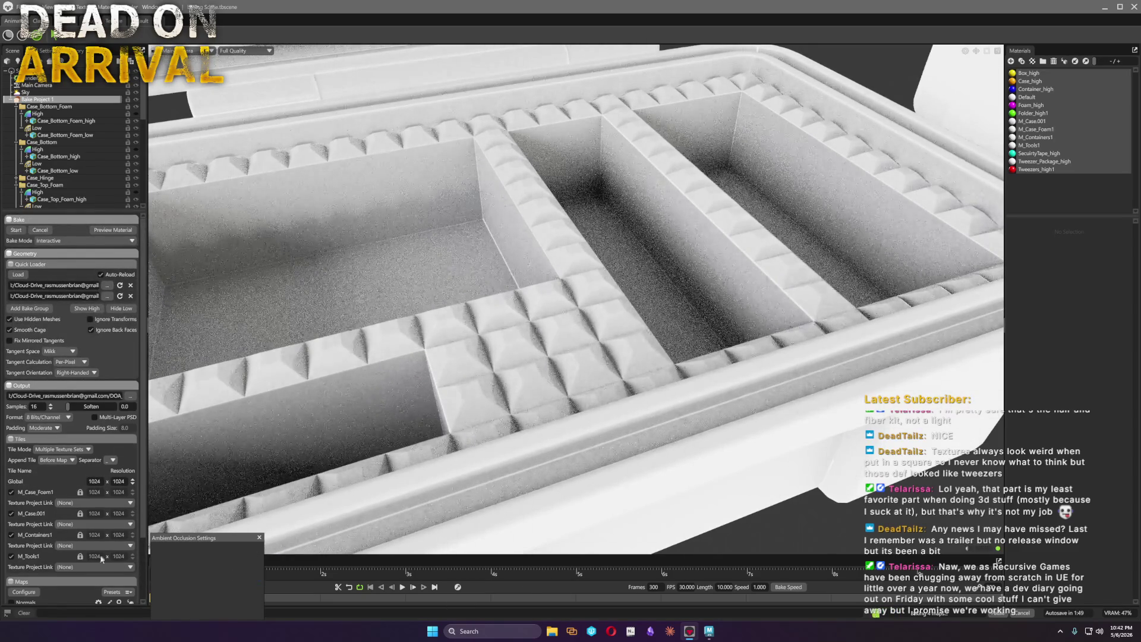
pyautogui.scroll(-2, 78, 546)
pyautogui.click(99, 582)
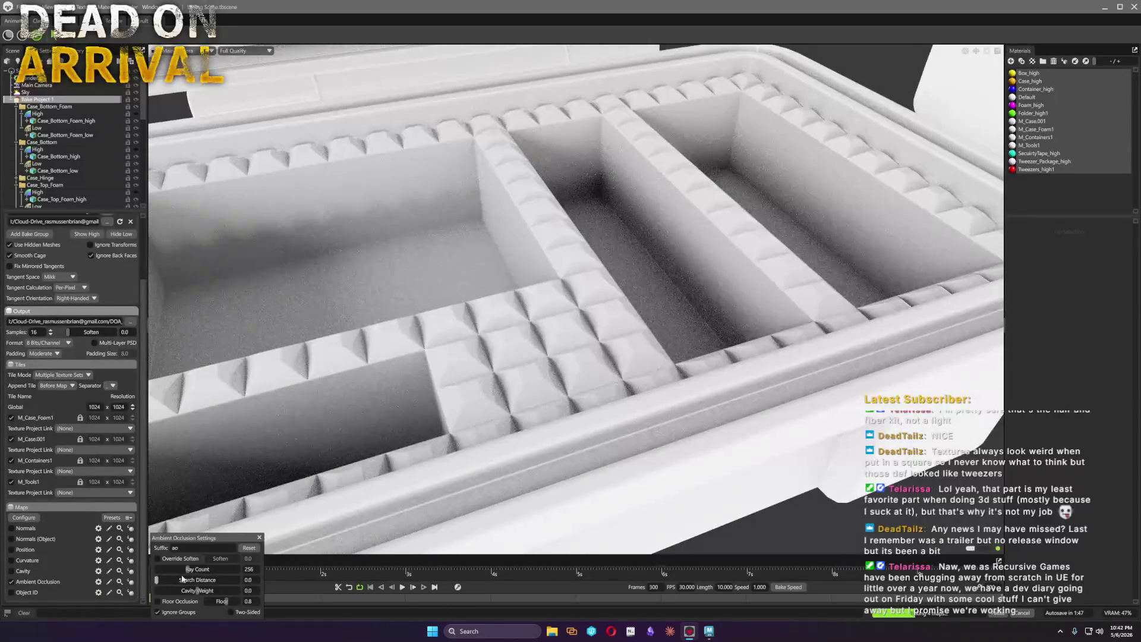
pyautogui.moveTo(196, 592); pyautogui.dragTo(254, 590)
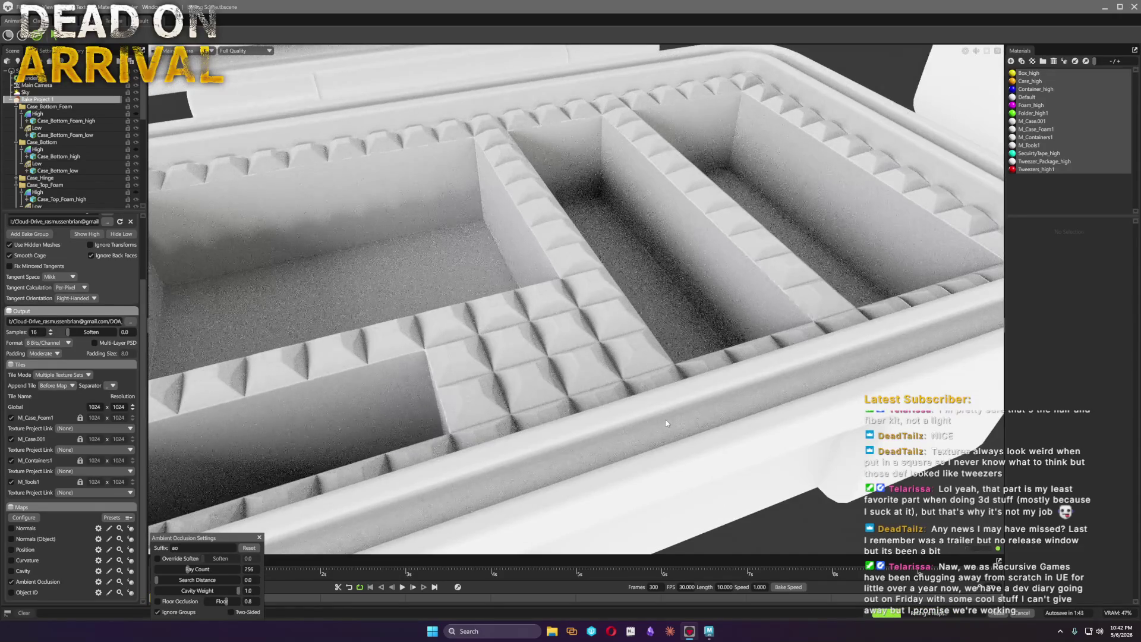
pyautogui.scroll(-3, 666, 421)
pyautogui.scroll(-3, 659, 417)
pyautogui.scroll(-2, 638, 409)
pyautogui.scroll(-2, 639, 409)
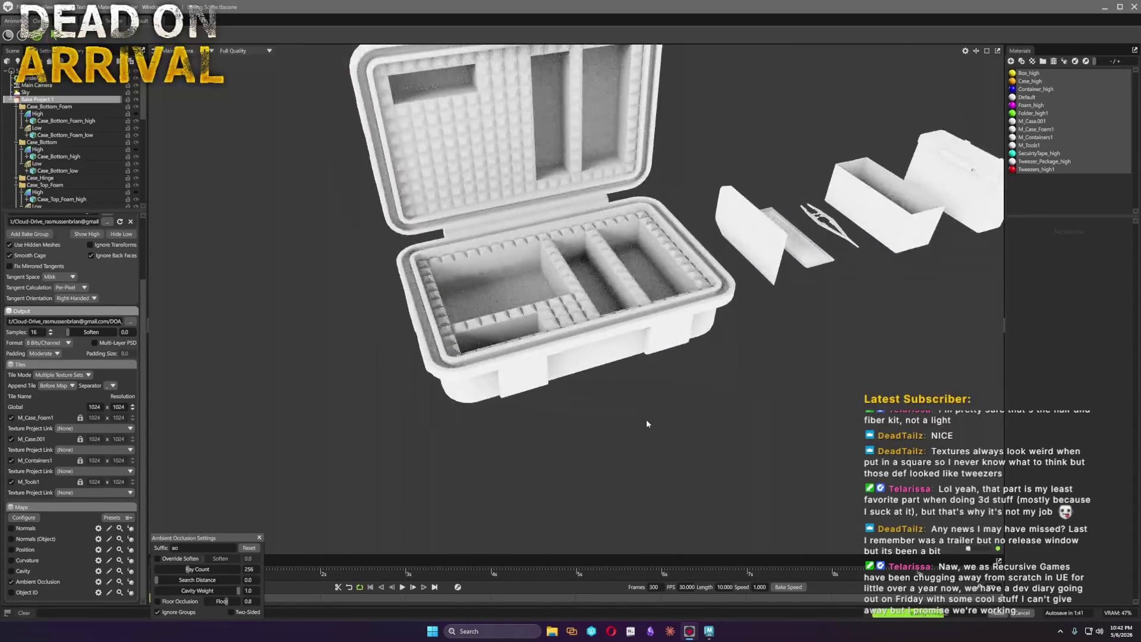
pyautogui.moveTo(631, 419)
pyautogui.mouseDown()
pyautogui.moveTo(642, 395)
pyautogui.moveTo(661, 391)
pyautogui.mouseUp()
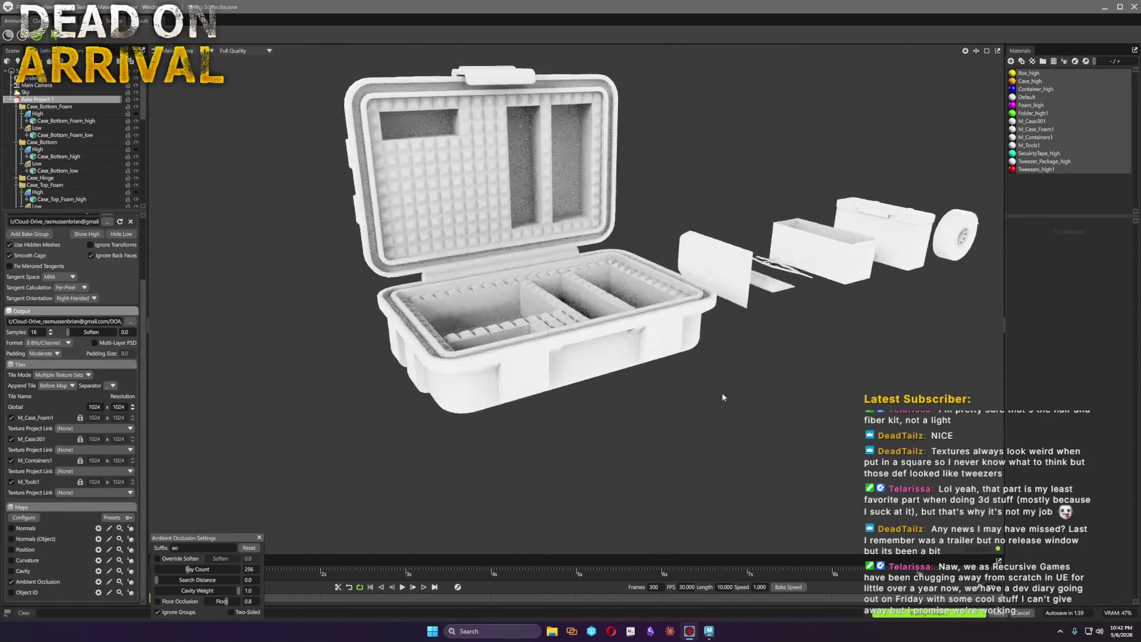
pyautogui.scroll(3, 662, 390)
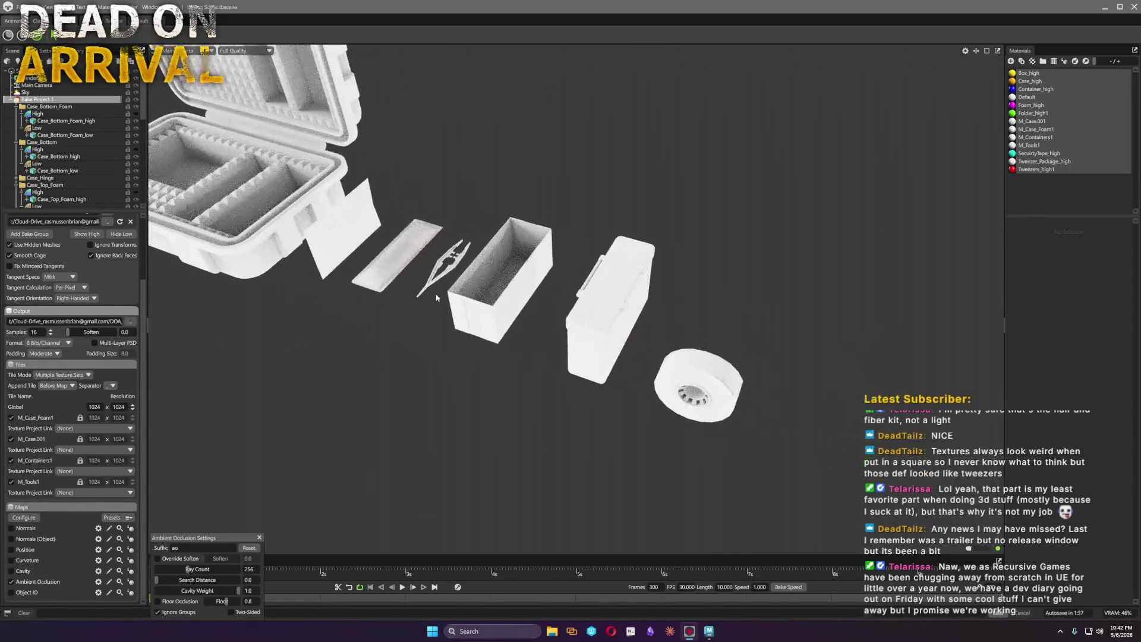
pyautogui.scroll(2, 673, 395)
pyautogui.scroll(2, 687, 400)
pyautogui.moveTo(422, 394)
pyautogui.mouseDown()
pyautogui.moveTo(629, 306)
pyautogui.moveTo(630, 259)
pyautogui.mouseUp()
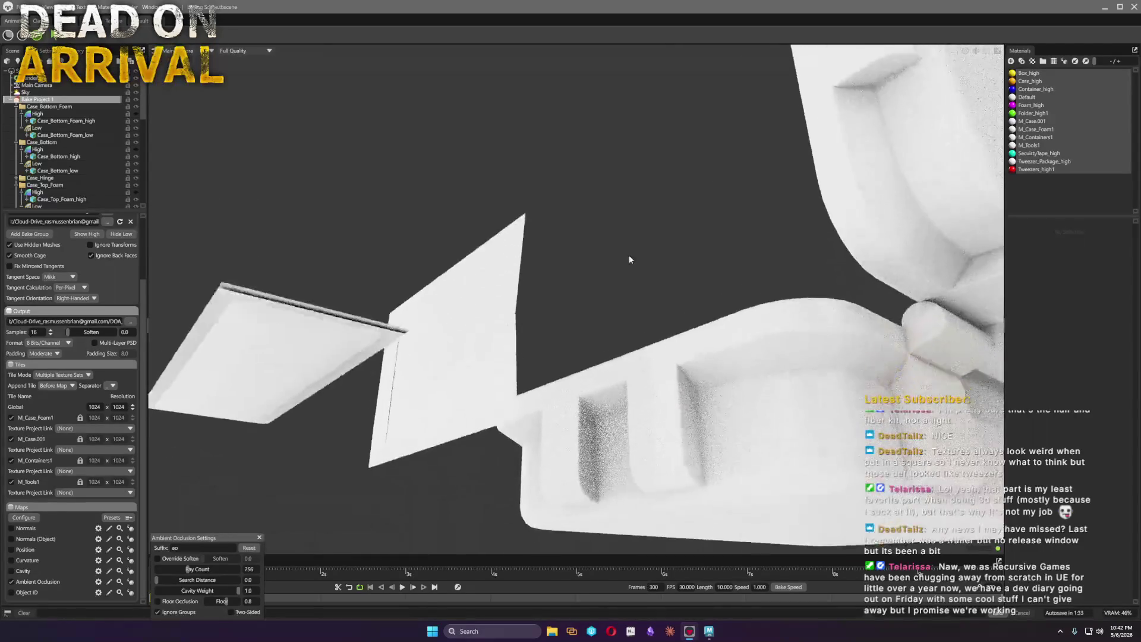
# Select Case_Bottom_Foam_low in the Scene outliner to show its mesh properties
pyautogui.click(593, 254)
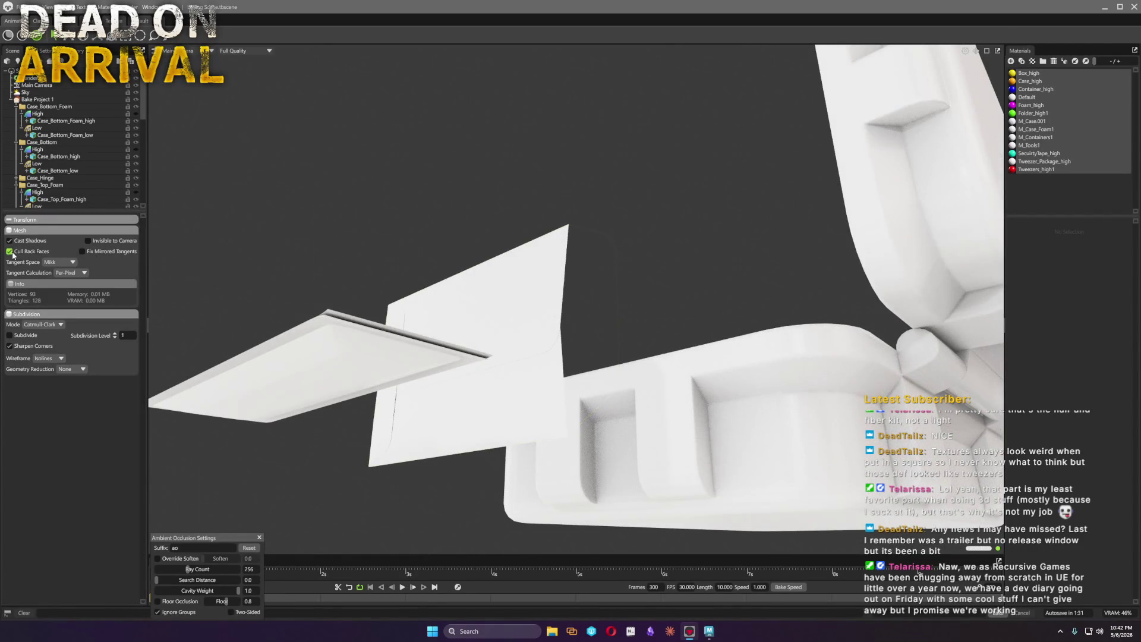
pyautogui.moveTo(655, 267)
pyautogui.mouseDown()
pyautogui.moveTo(623, 274)
pyautogui.moveTo(873, 367)
pyautogui.moveTo(764, 326)
pyautogui.moveTo(745, 277)
pyautogui.moveTo(723, 266)
pyautogui.moveTo(781, 310)
pyautogui.moveTo(780, 275)
pyautogui.moveTo(748, 373)
pyautogui.moveTo(717, 282)
pyautogui.moveTo(502, 330)
pyautogui.moveTo(485, 385)
pyautogui.moveTo(531, 431)
pyautogui.moveTo(534, 465)
pyautogui.moveTo(647, 489)
pyautogui.moveTo(643, 451)
pyautogui.moveTo(673, 478)
pyautogui.moveTo(690, 474)
pyautogui.moveTo(772, 394)
pyautogui.moveTo(615, 338)
pyautogui.mouseUp()
pyautogui.click(872, 365)
pyautogui.click(64, 134)
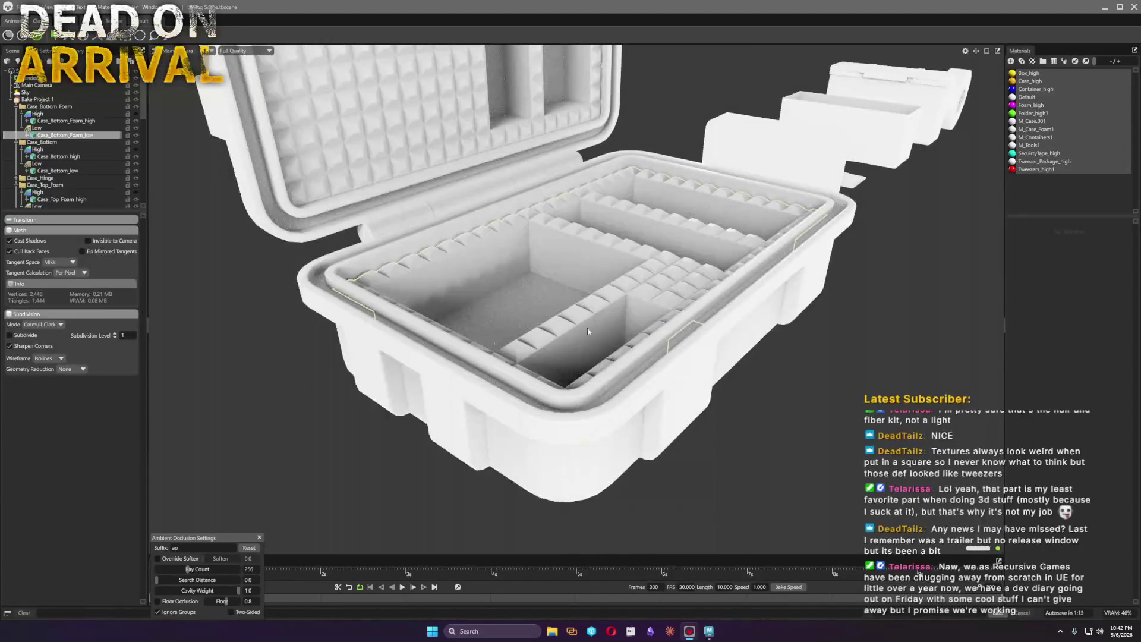
# Set Bake Project 1 to 64 samples at 4096 resolution, then save via File > Save Scene
pyautogui.click(41, 99)
pyautogui.scroll(-2, 108, 449)
pyautogui.scroll(2, 109, 448)
pyautogui.click(49, 351)
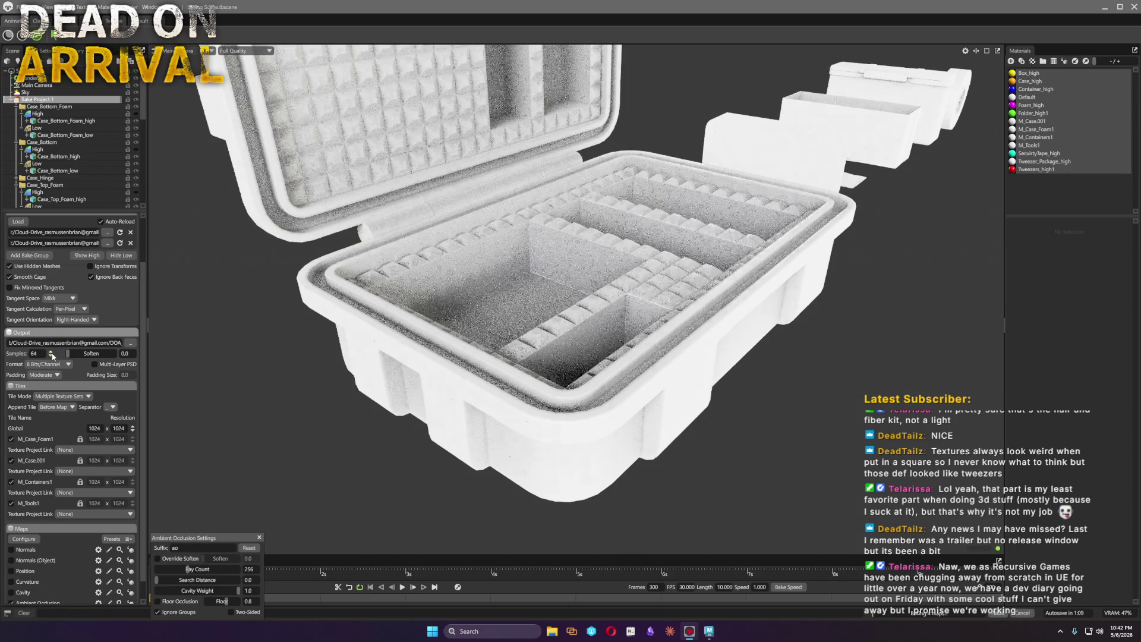
pyautogui.click(133, 425)
pyautogui.click(132, 426)
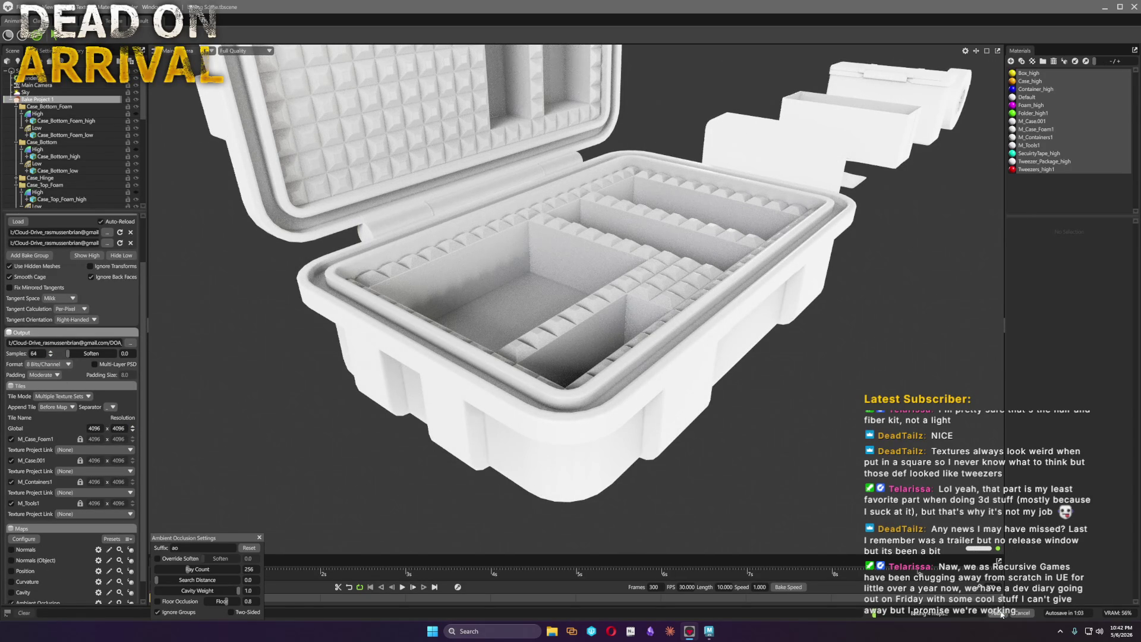
pyautogui.scroll(3, 35, 273)
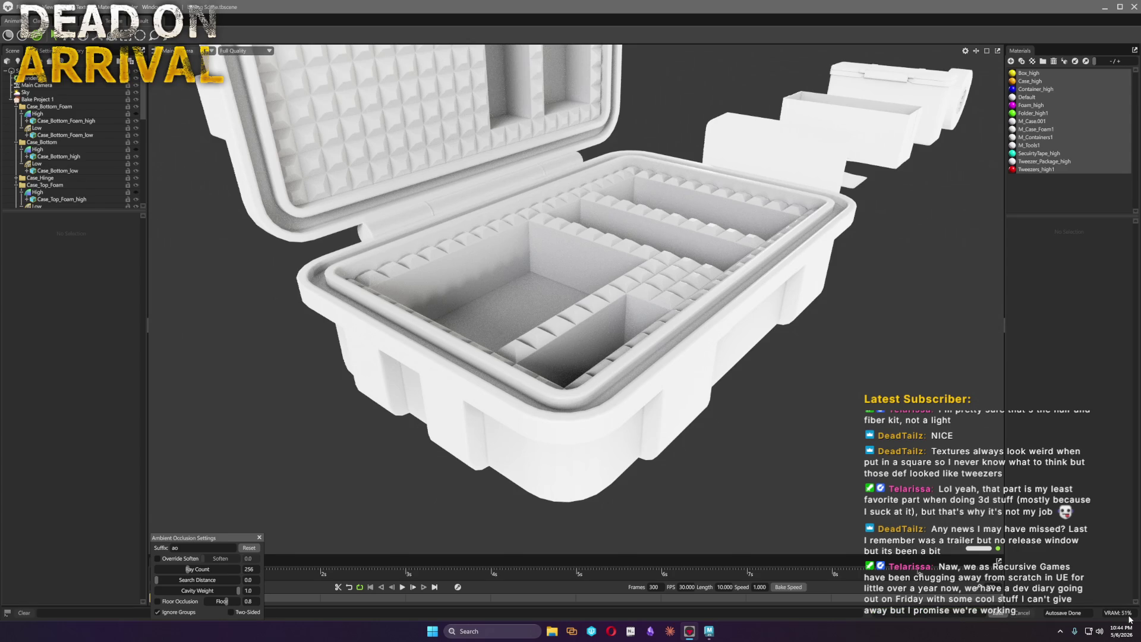
pyautogui.click(19, 8)
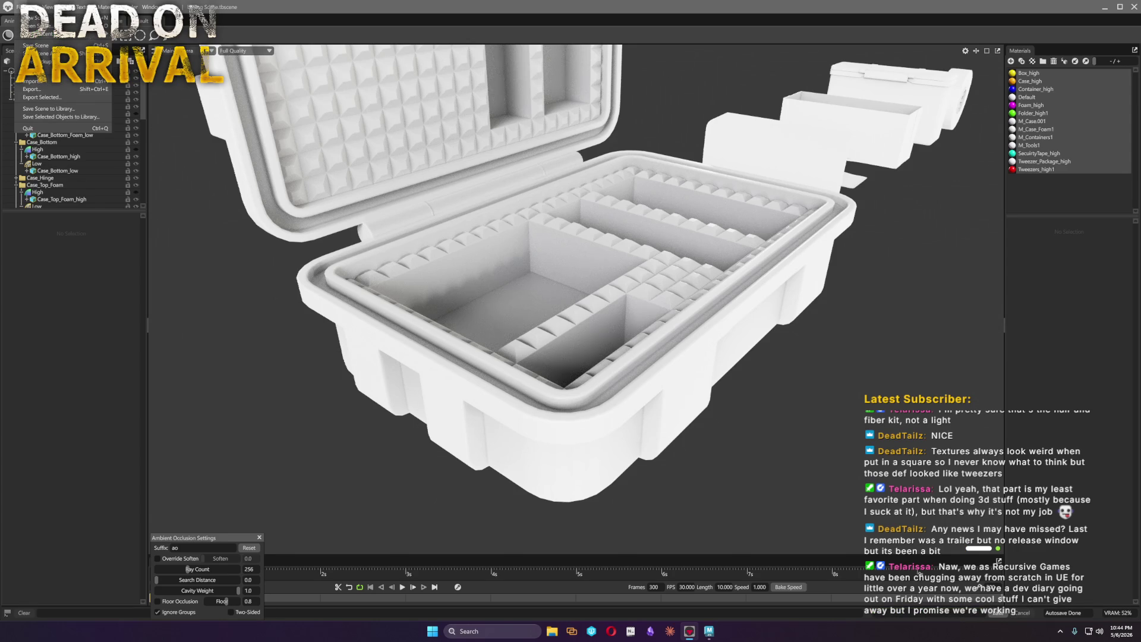
pyautogui.click(41, 47)
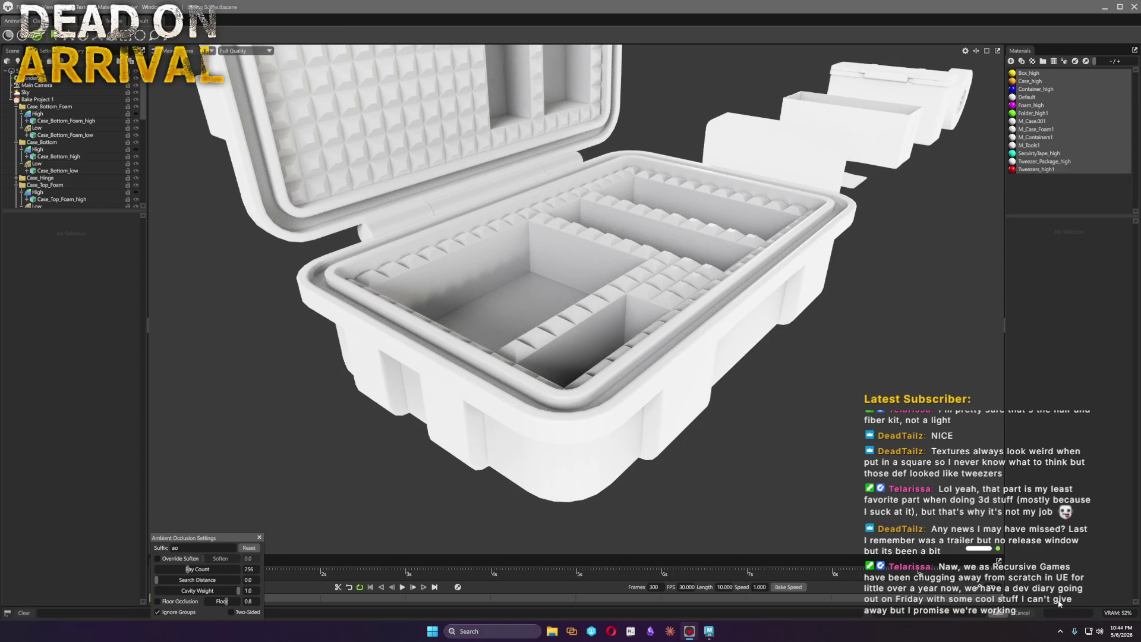
pyautogui.scroll(-4, 527, 350)
pyautogui.moveTo(526, 351)
pyautogui.mouseDown()
pyautogui.moveTo(584, 368)
pyautogui.moveTo(520, 346)
pyautogui.moveTo(553, 356)
pyautogui.mouseUp()
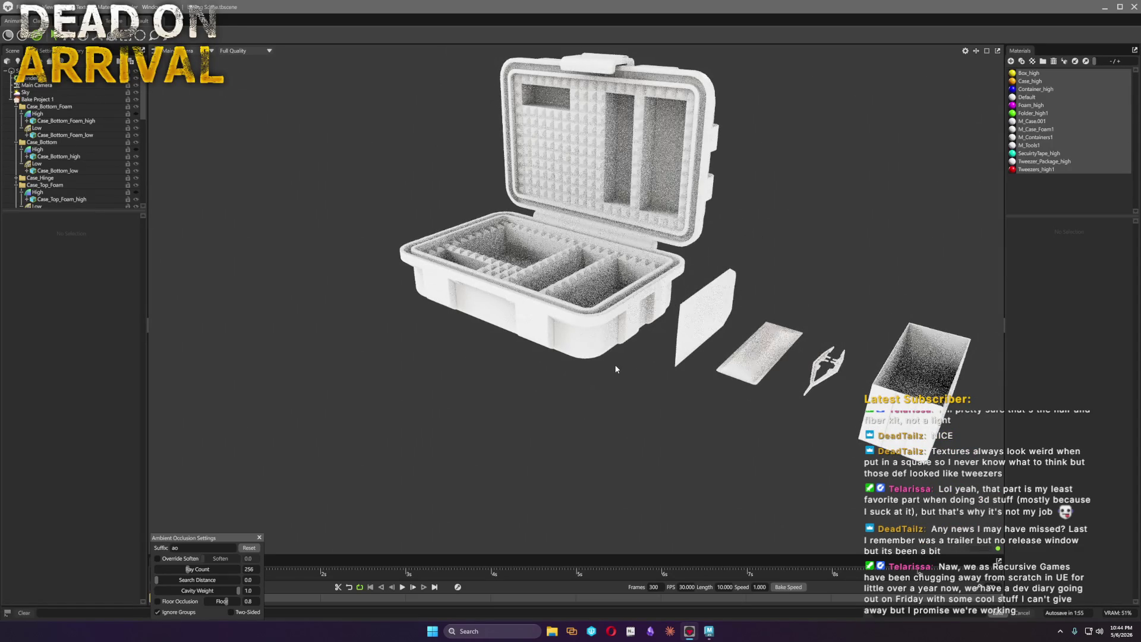
pyautogui.moveTo(592, 388)
pyautogui.mouseDown()
pyautogui.moveTo(658, 393)
pyautogui.moveTo(508, 352)
pyautogui.moveTo(513, 308)
pyautogui.moveTo(334, 336)
pyautogui.moveTo(532, 377)
pyautogui.moveTo(572, 358)
pyautogui.mouseUp()
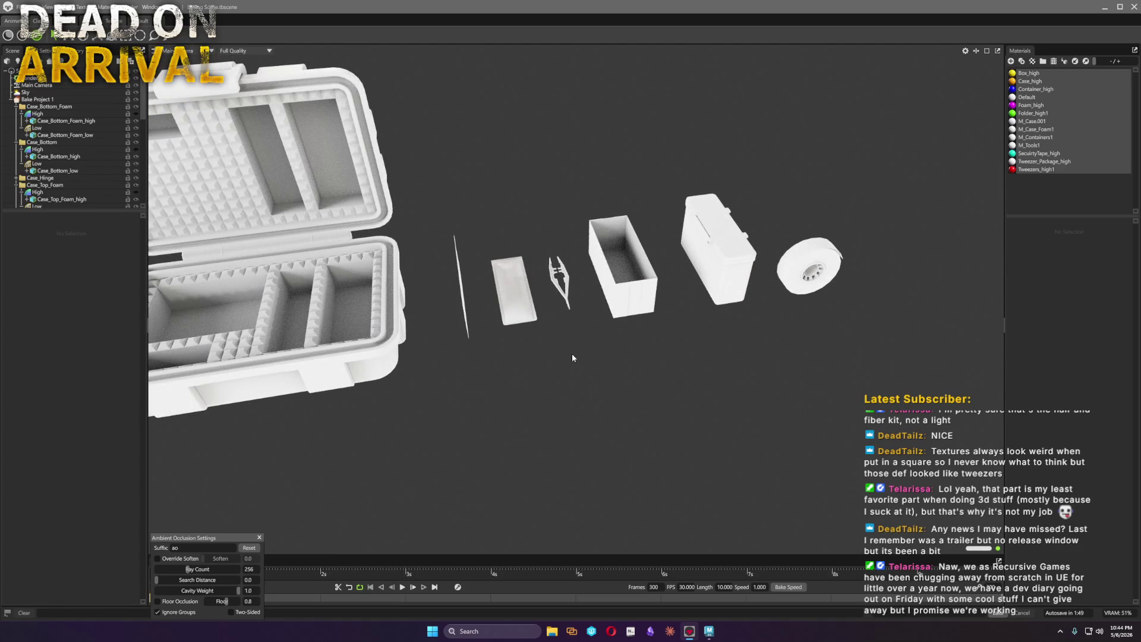